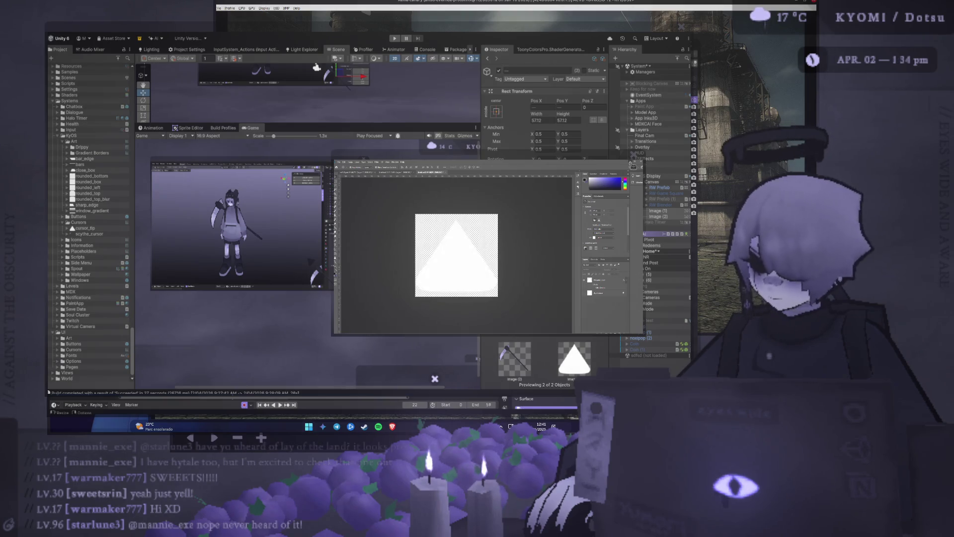
Step: Move the scythe cursor sprite down and to the left in the Unity scene
click(633, 165)
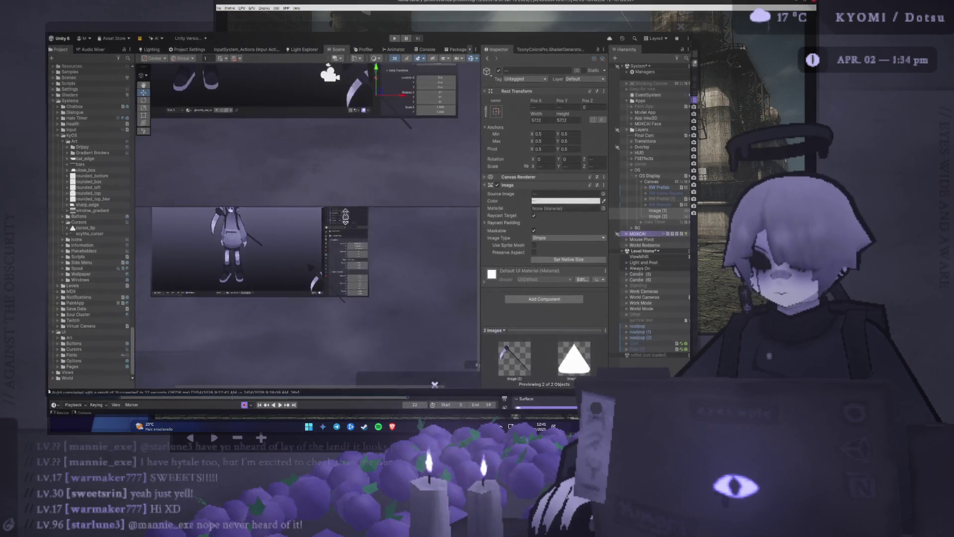
mouse_move(383, 85)
mouse_down()
mouse_move(368, 172)
mouse_move(333, 162)
mouse_up()
click(655, 216)
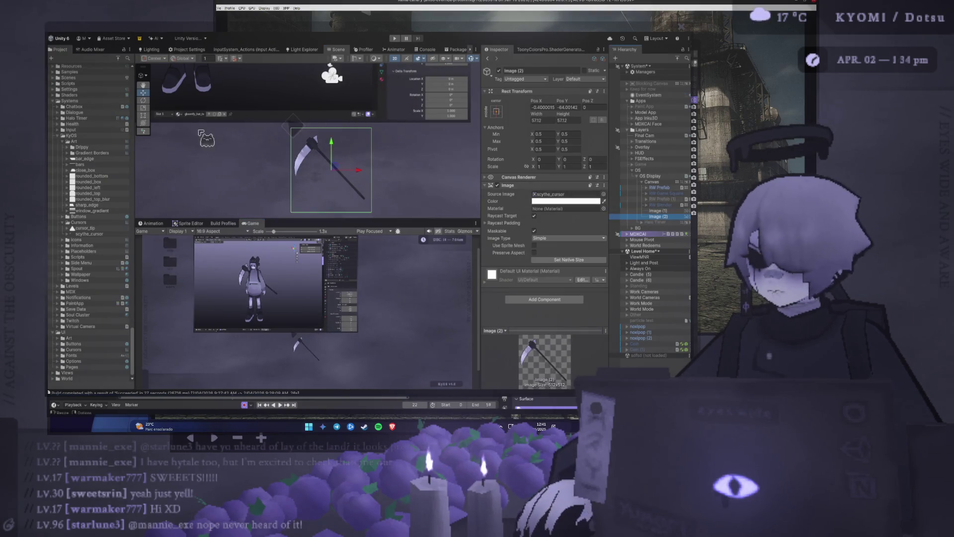
Step: Tilt Image (2) about 17.6 degrees with the Rotate tool, then return to Photoshop
click(143, 100)
mouse_move(366, 152)
mouse_down()
mouse_move(318, 119)
mouse_move(365, 46)
mouse_move(347, 146)
mouse_move(368, 199)
mouse_move(365, 106)
mouse_up()
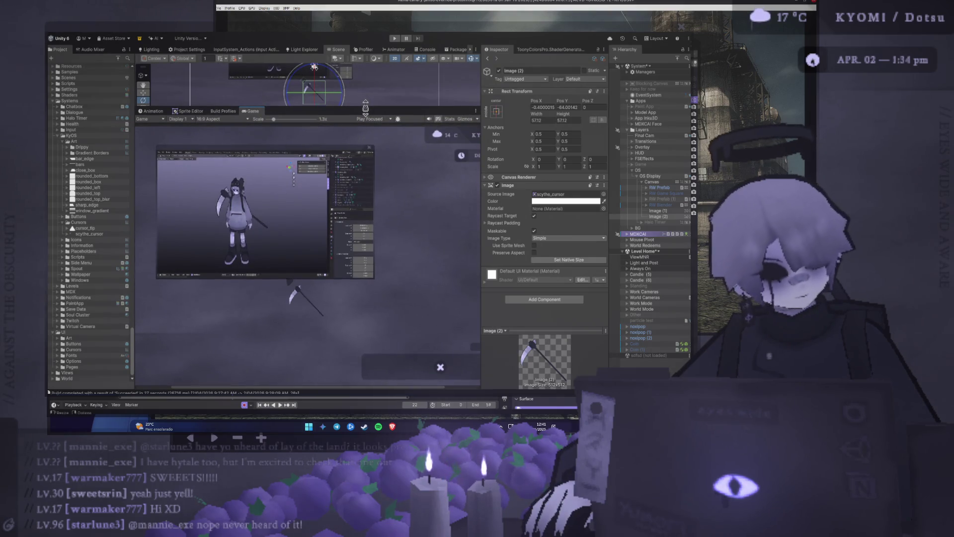
mouse_move(366, 108)
mouse_down()
mouse_move(343, 92)
mouse_move(318, 107)
mouse_move(312, 201)
mouse_up()
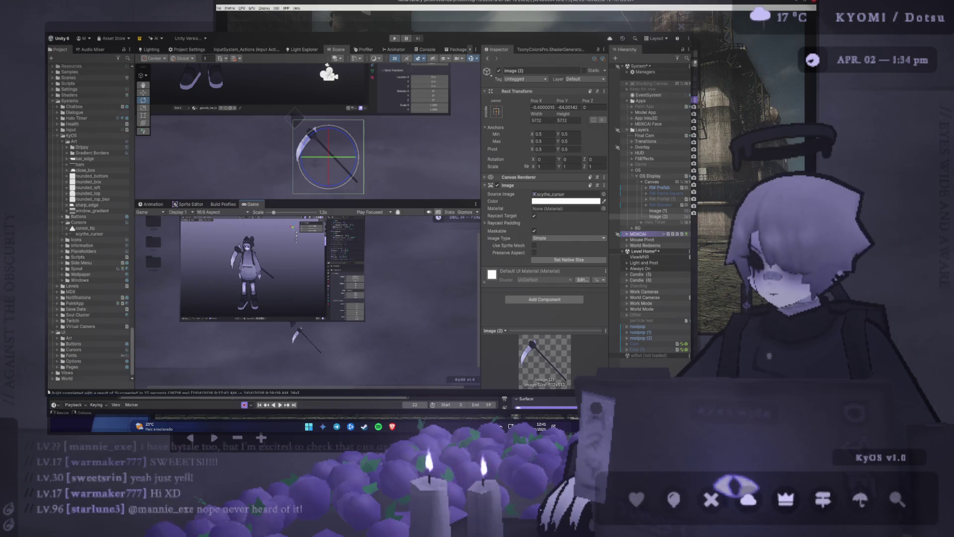
key(alt+Tab)
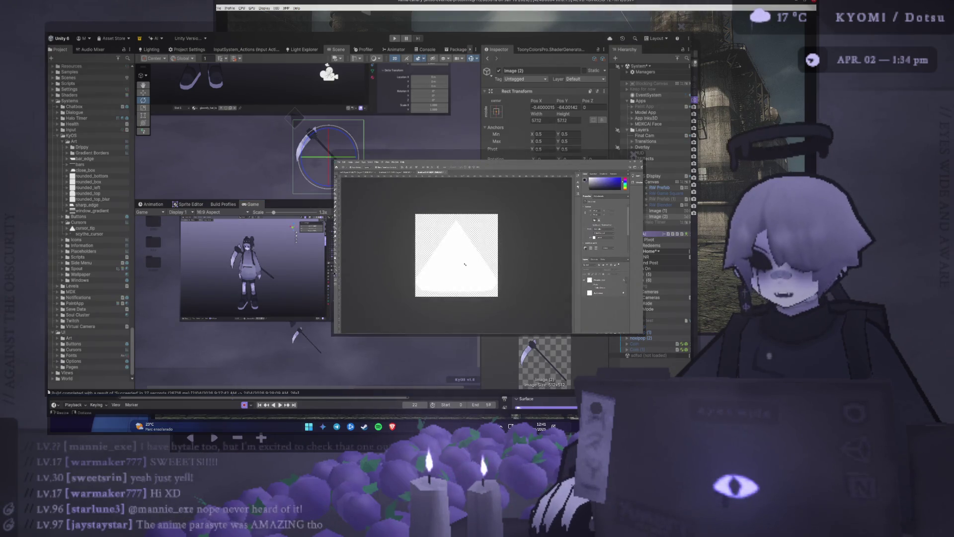
Step: Switch to the scythe document, enlarge and reposition the Photoshop window, and zoom in
click(404, 174)
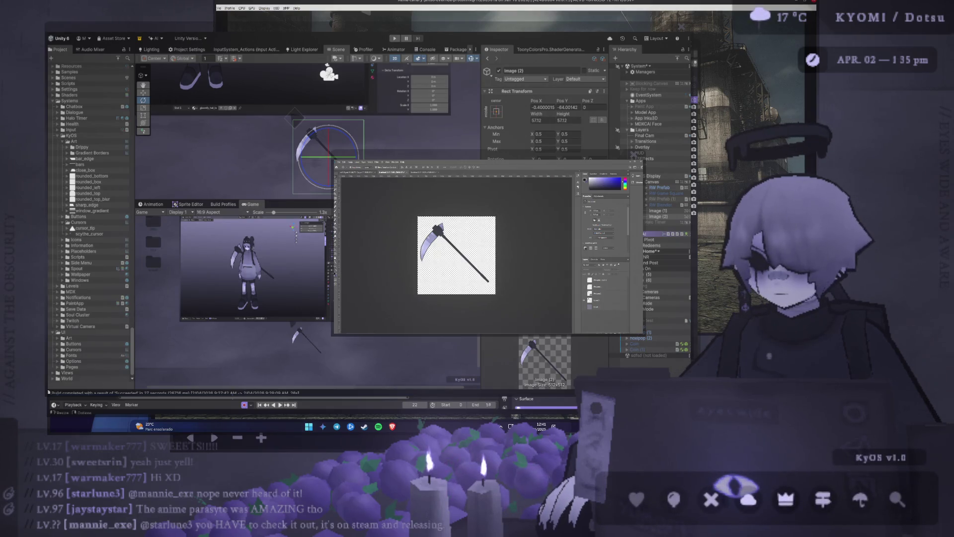
drag(332, 335, 291, 383)
mouse_move(589, 151)
mouse_down()
mouse_move(479, 88)
mouse_move(483, 78)
mouse_up()
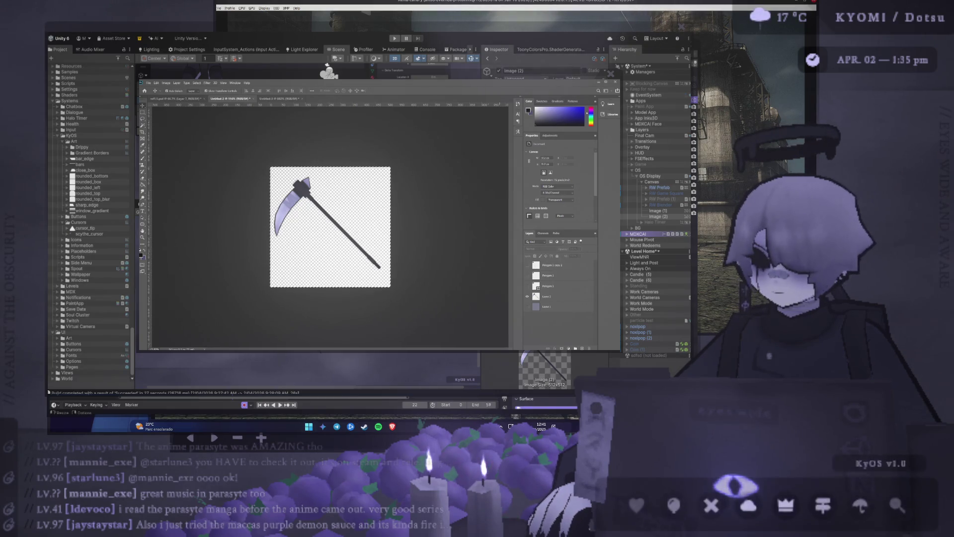
scroll(331, 209, up, 2)
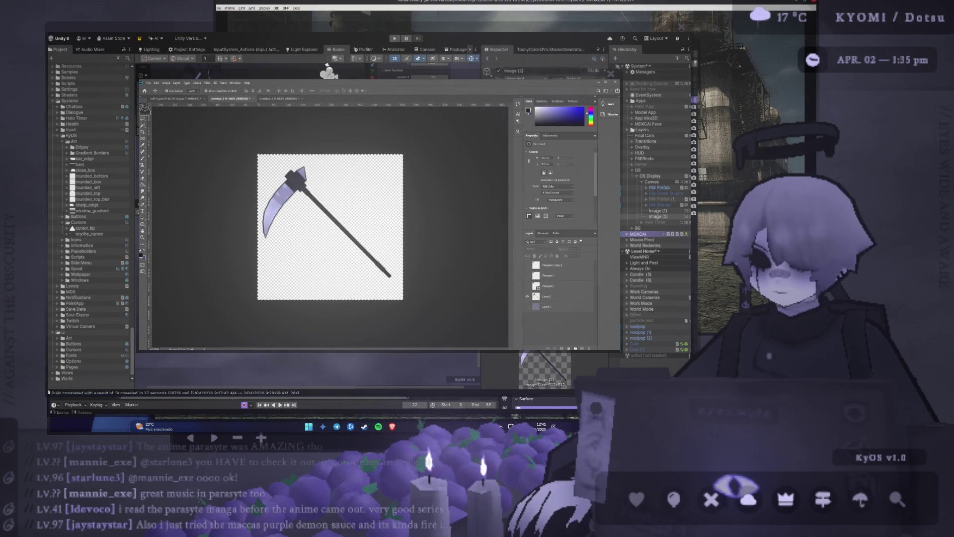
Step: Add a new Layer 3 above Layer 2 and toggle its visibility to check it
click(303, 189)
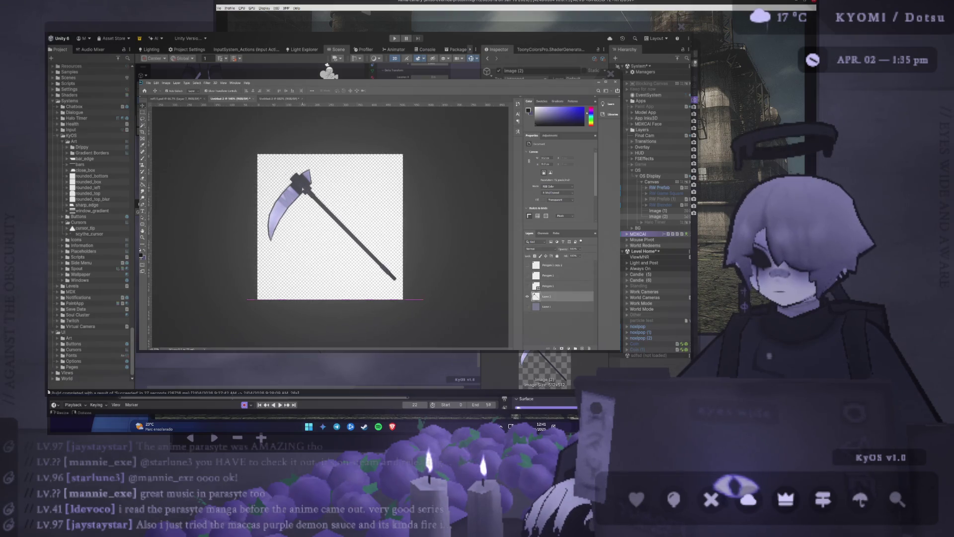
key(ctrl+j)
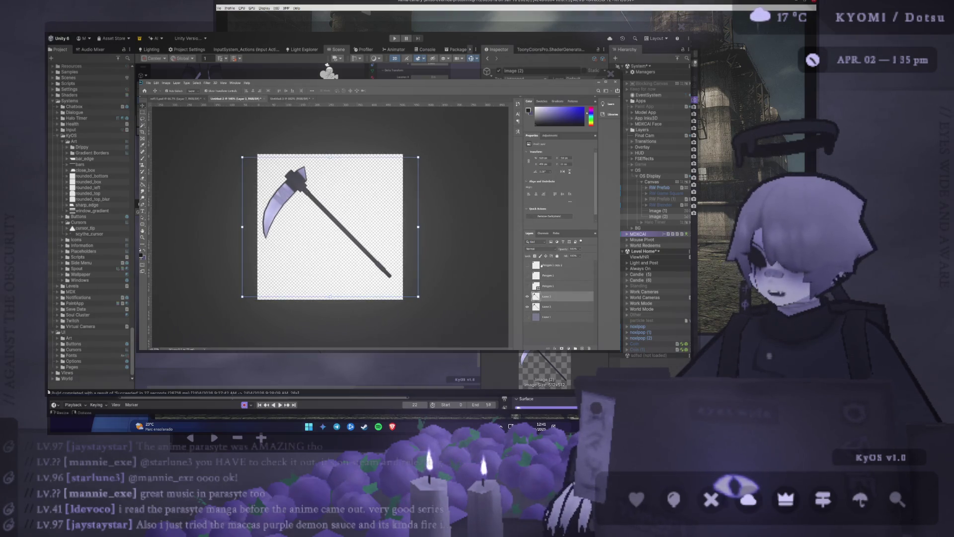
click(449, 222)
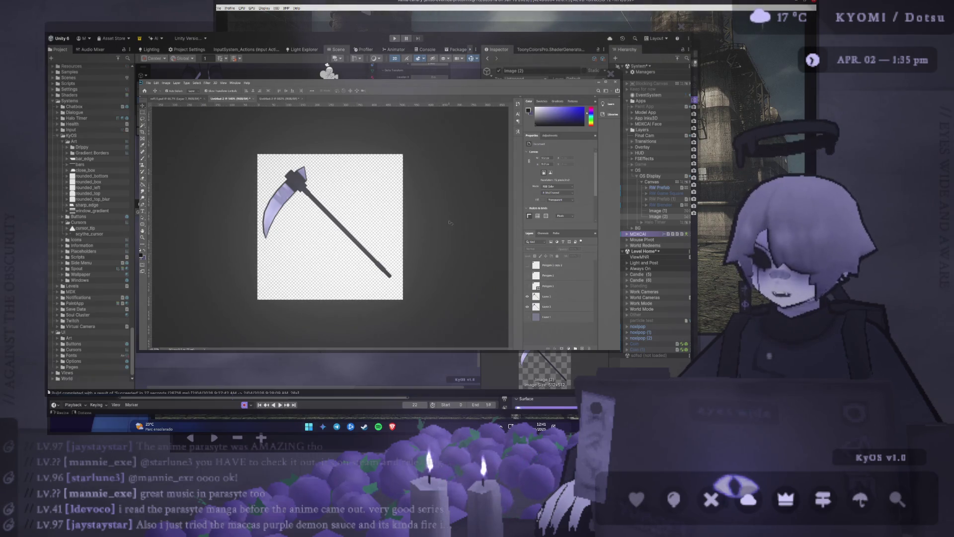
click(550, 308)
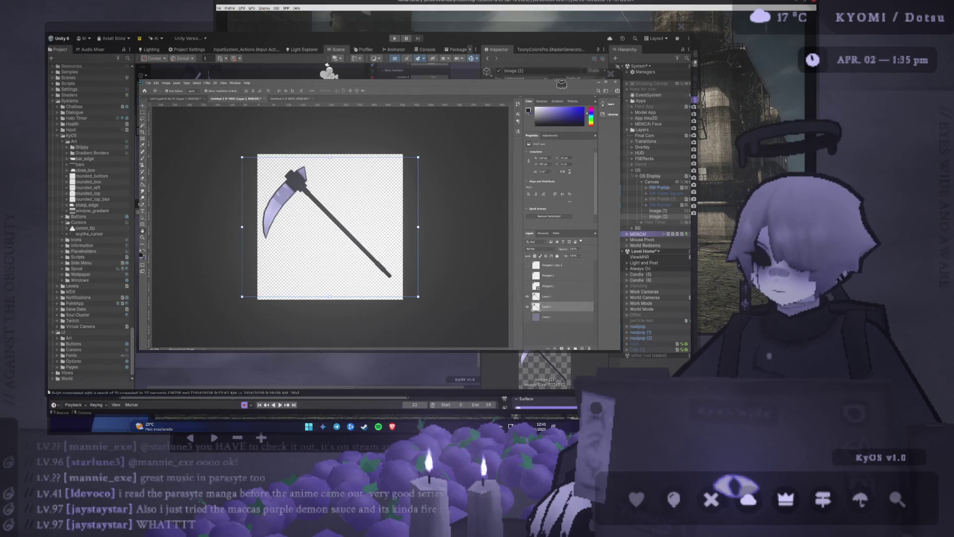
key(h)
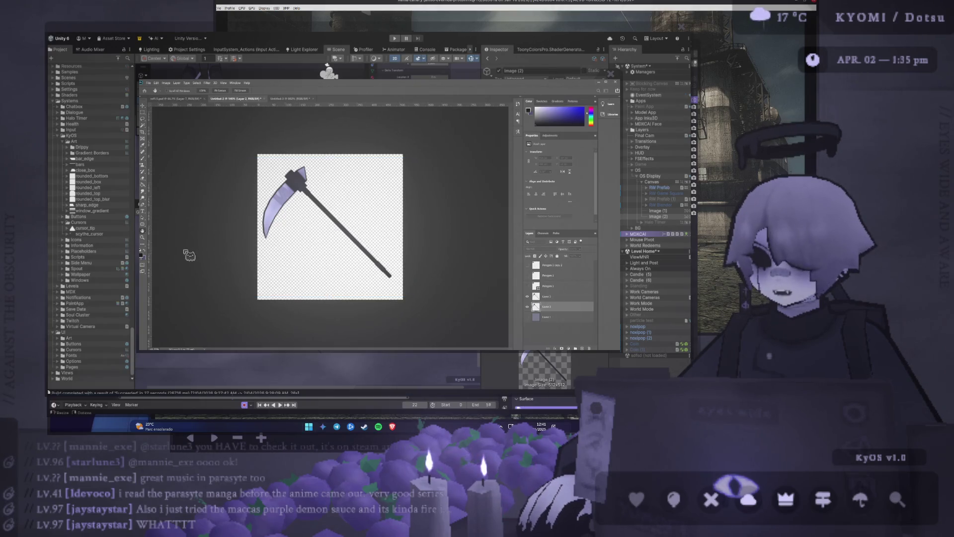
key(v)
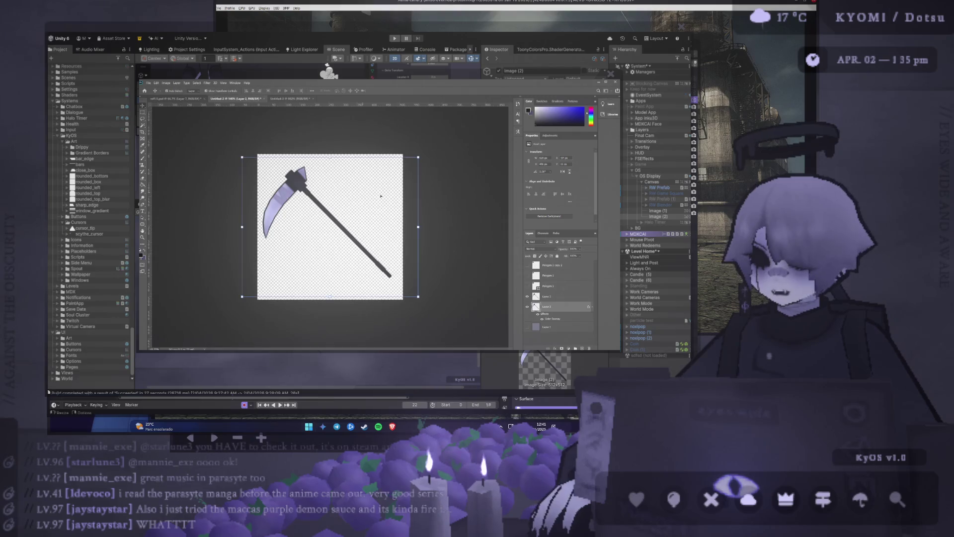
click(527, 296)
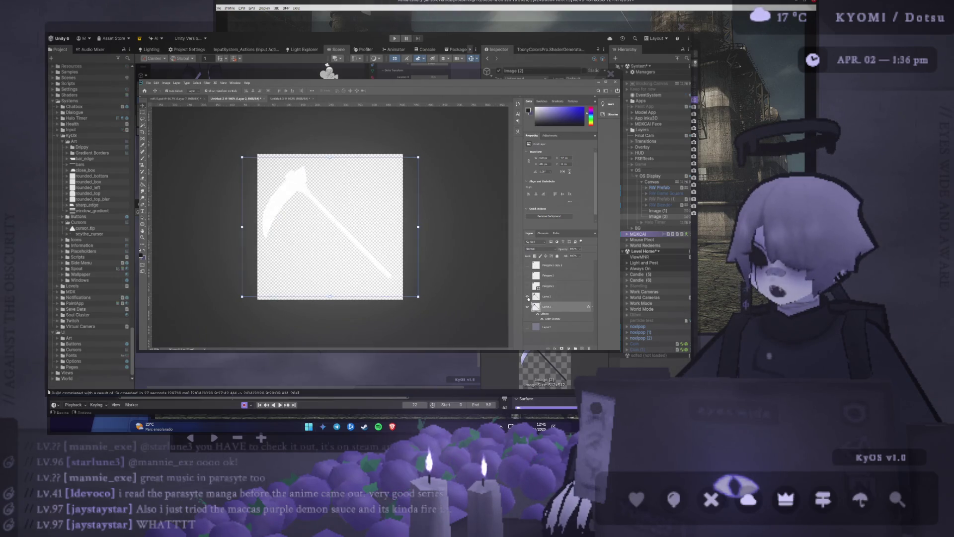
click(527, 297)
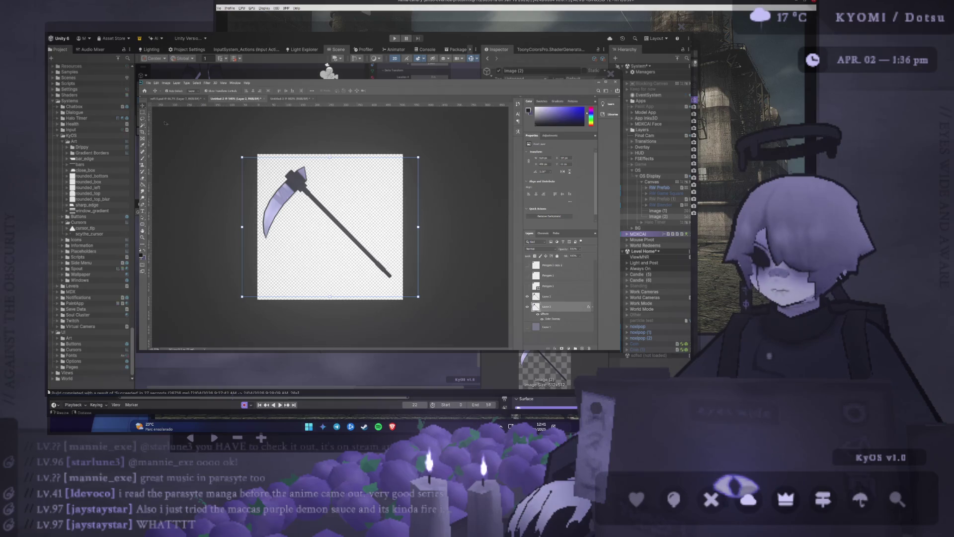
Step: Widen the crop around the scythe, then scale the scythe down and commit
key(c)
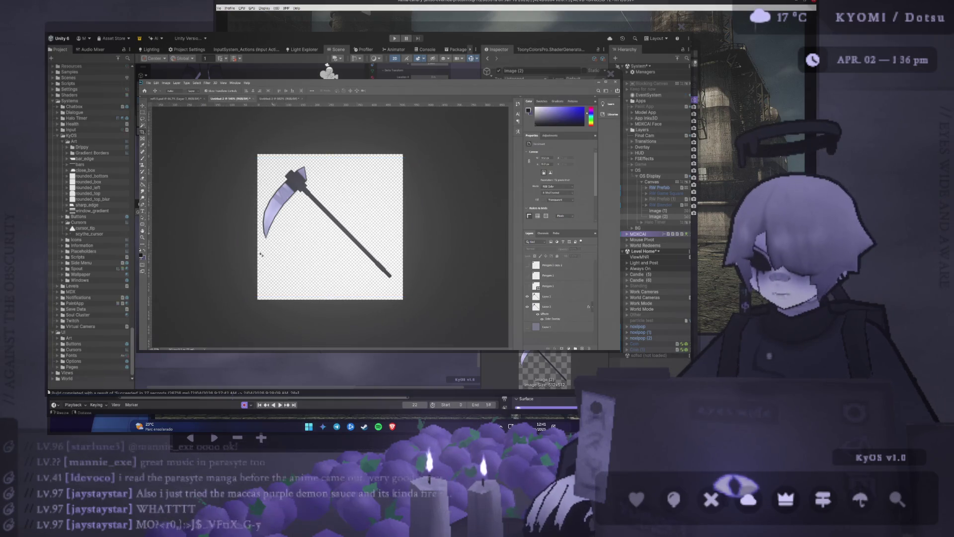
drag(258, 224, 252, 223)
key(Return)
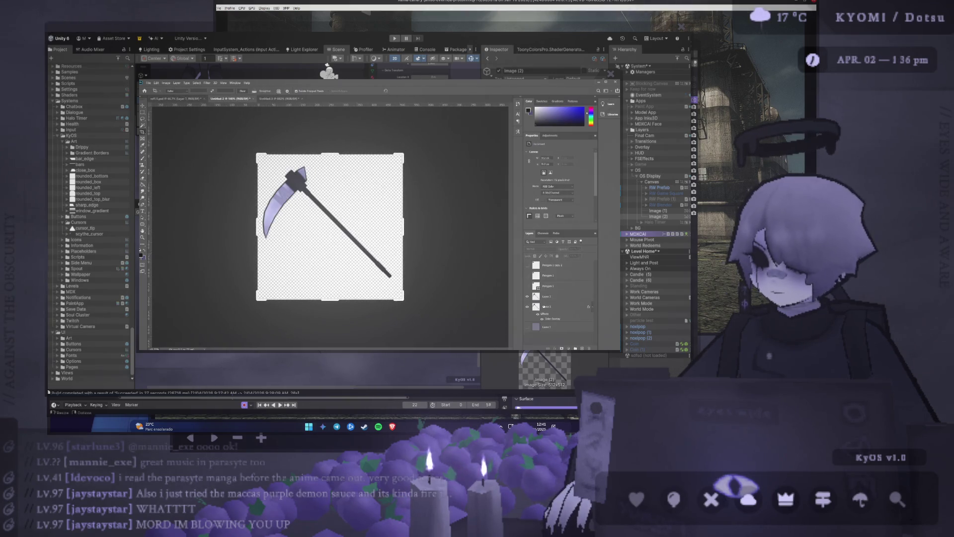
click(143, 105)
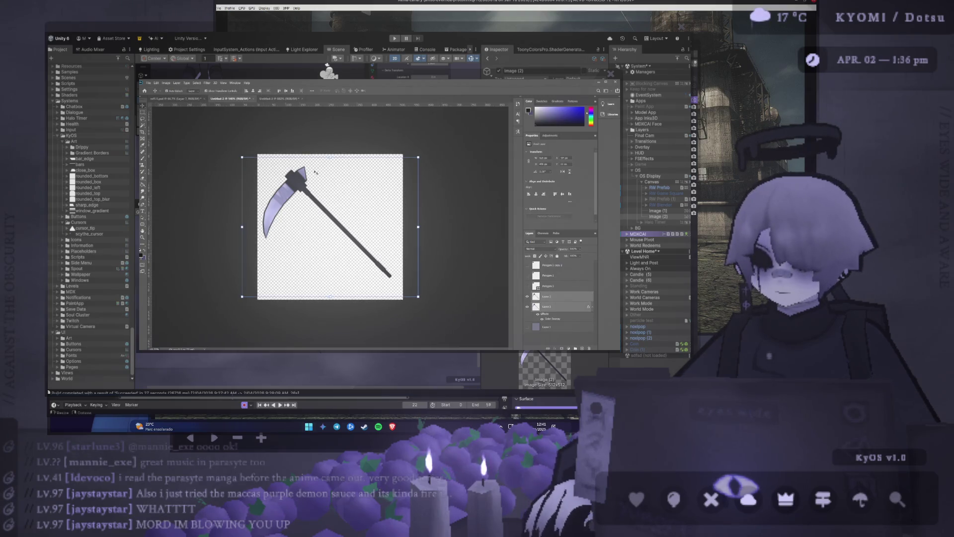
key(ctrl+t)
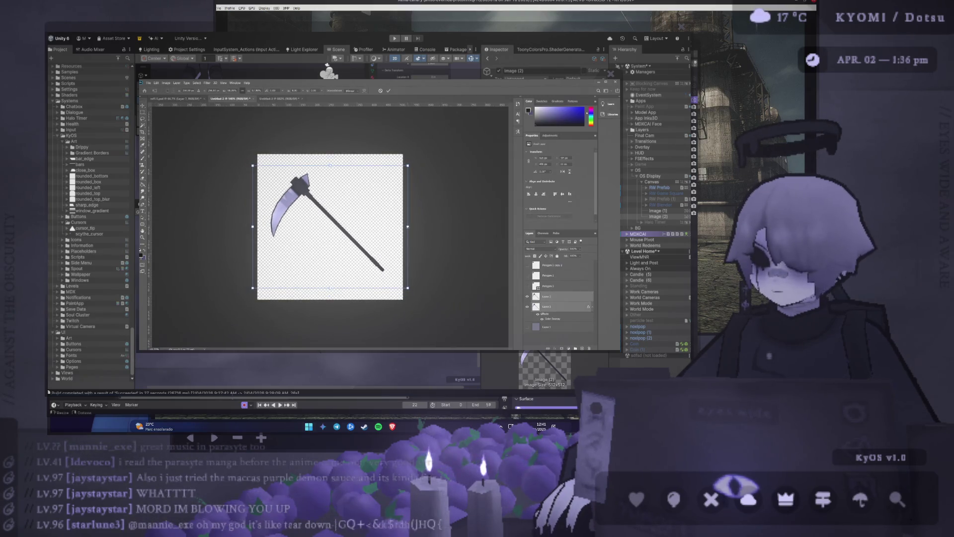
click(390, 91)
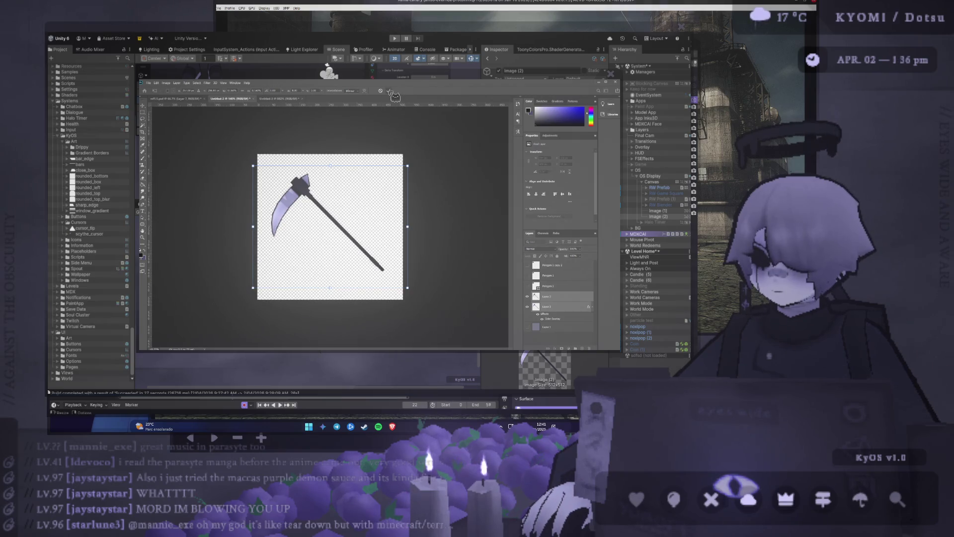
click(147, 113)
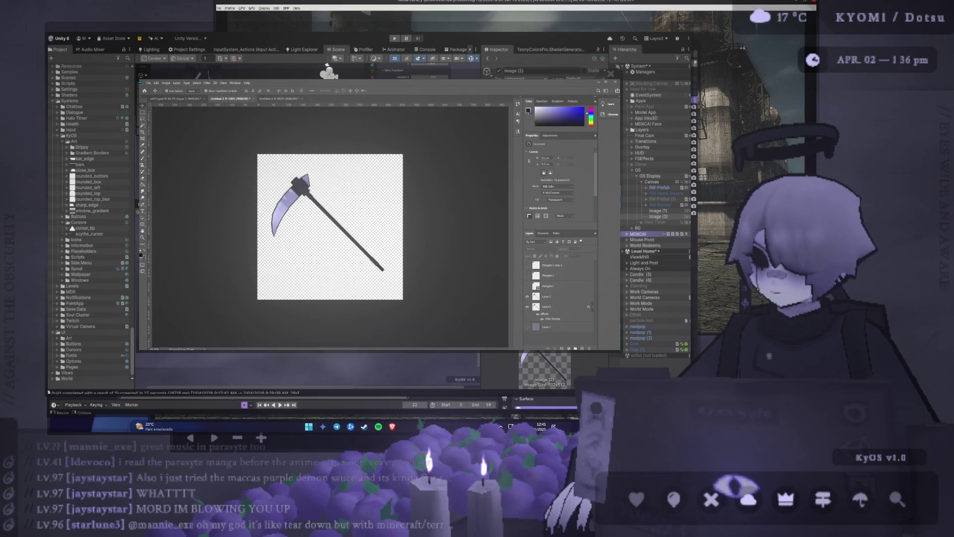
click(529, 296)
click(528, 297)
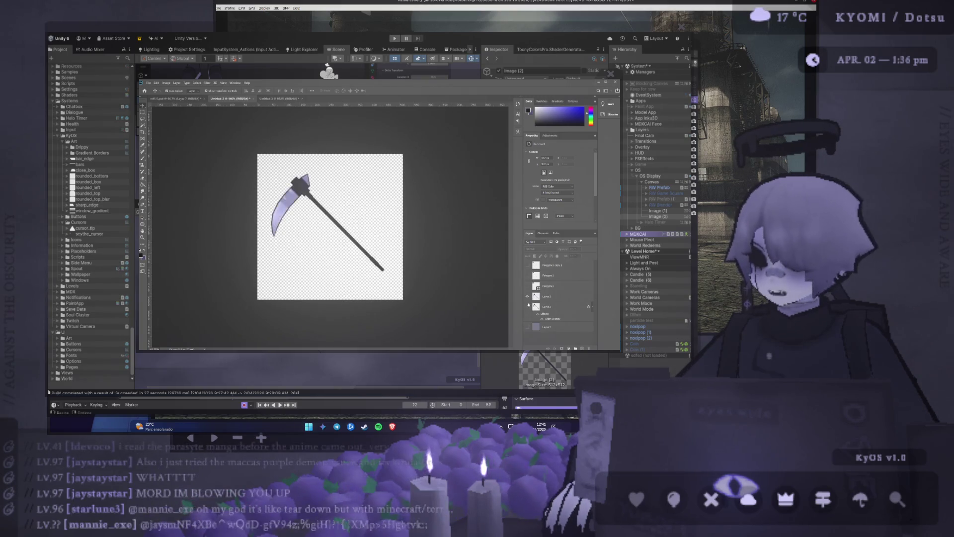
click(528, 297)
click(528, 297)
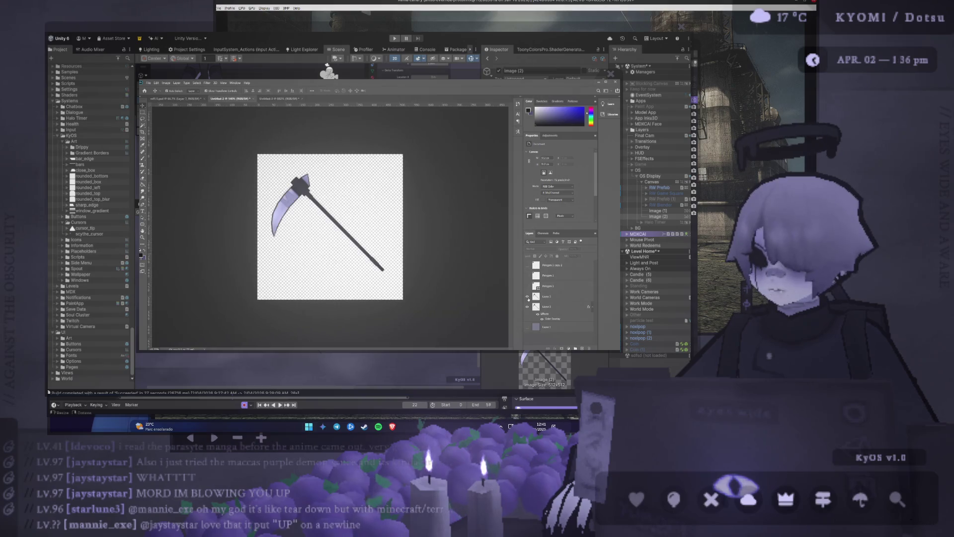
click(556, 307)
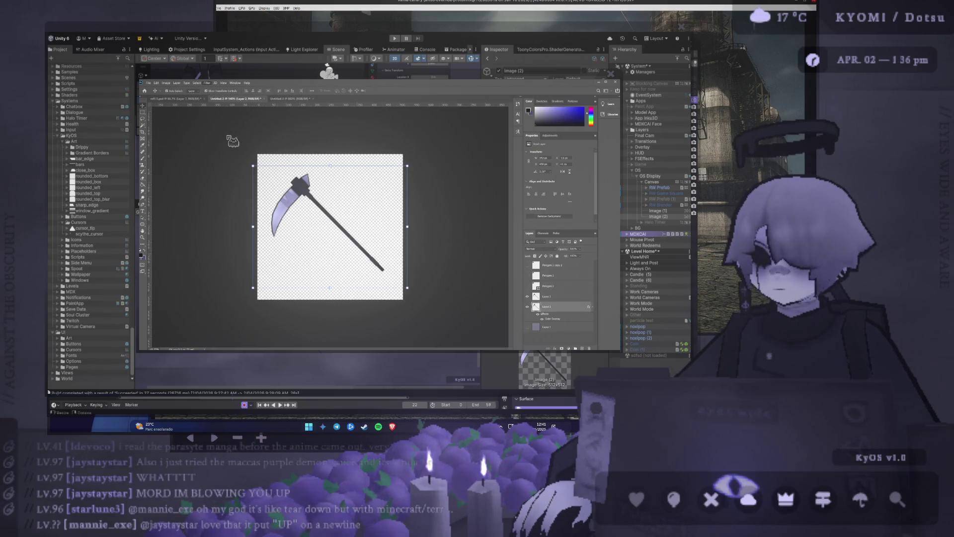
key(h)
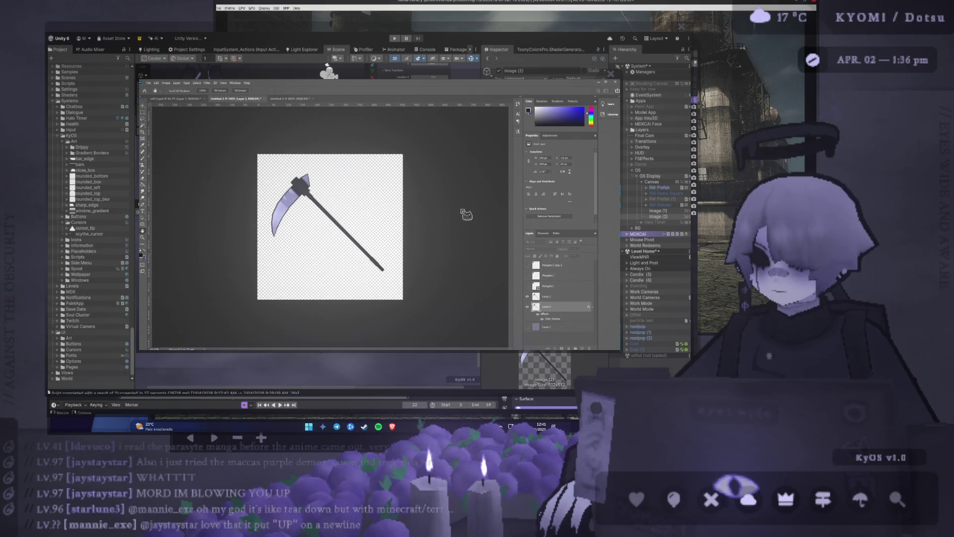
key(v)
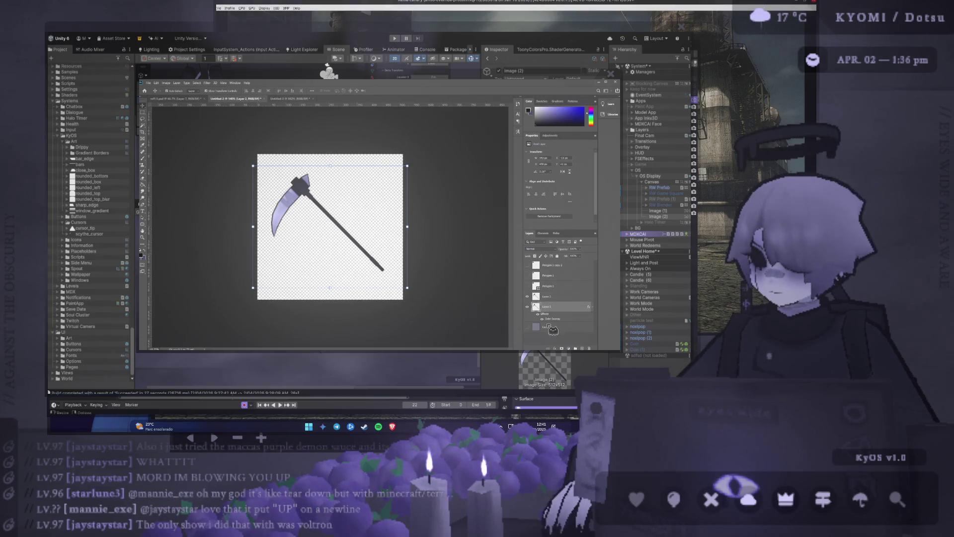
click(528, 326)
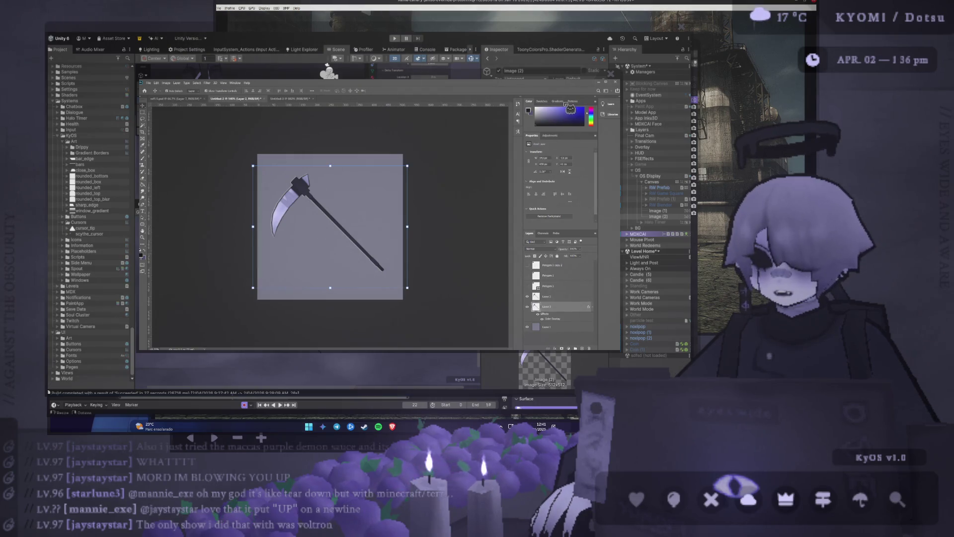
key(h)
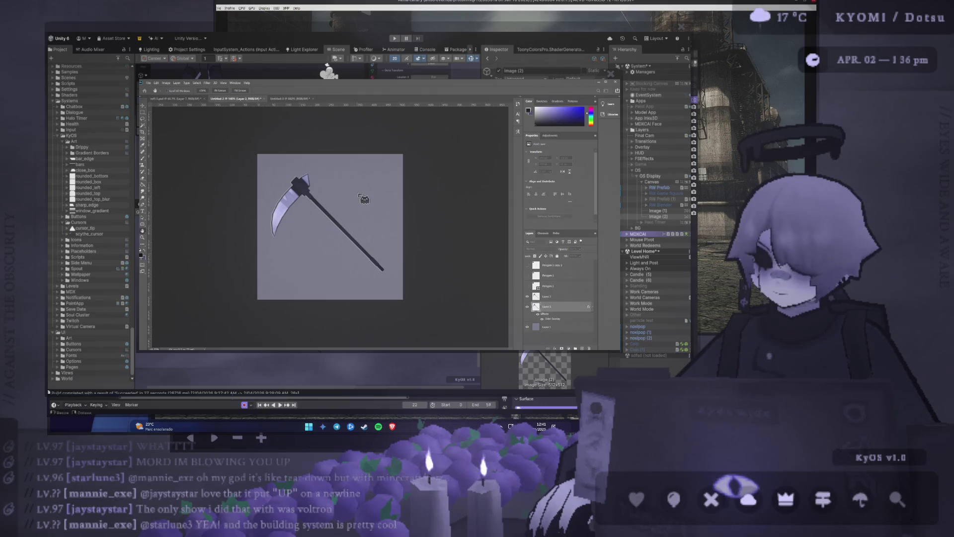
key(v)
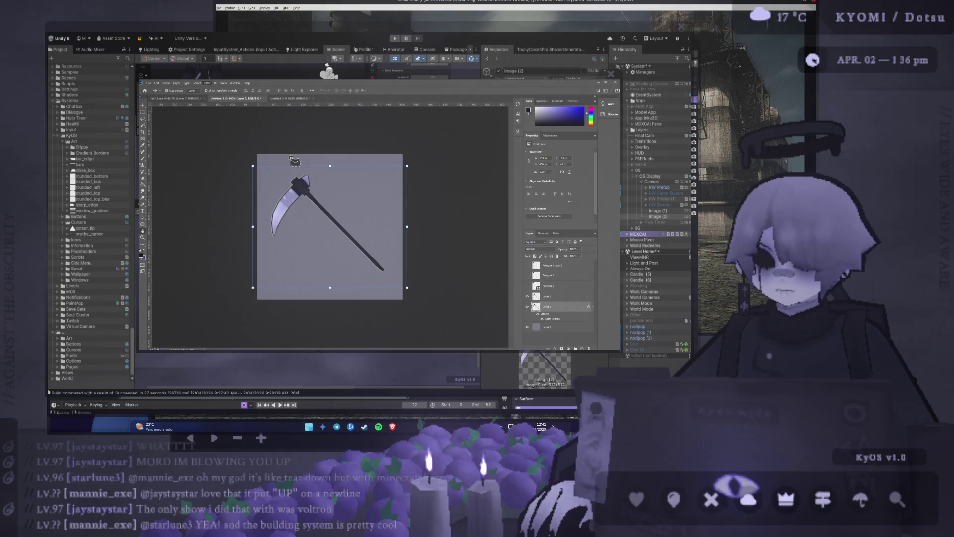
key(h)
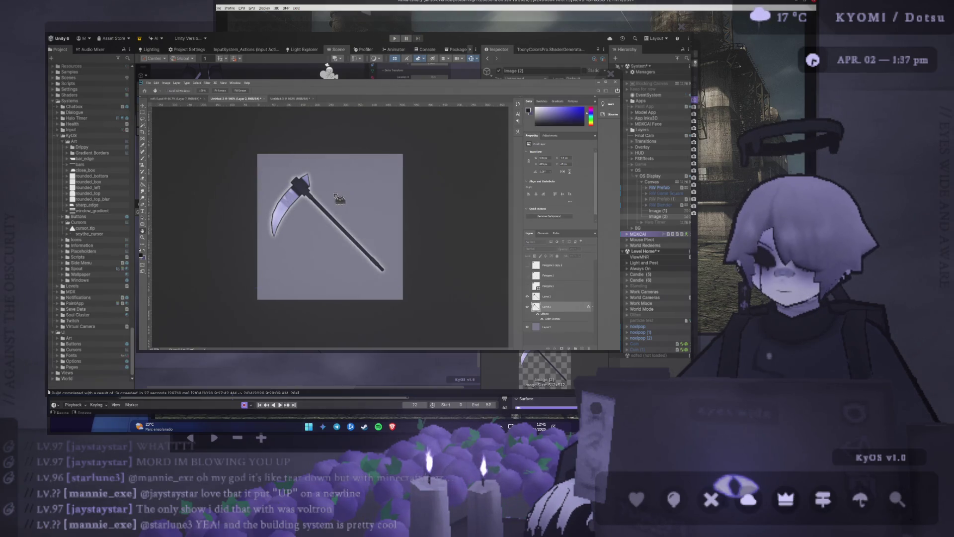
key(v)
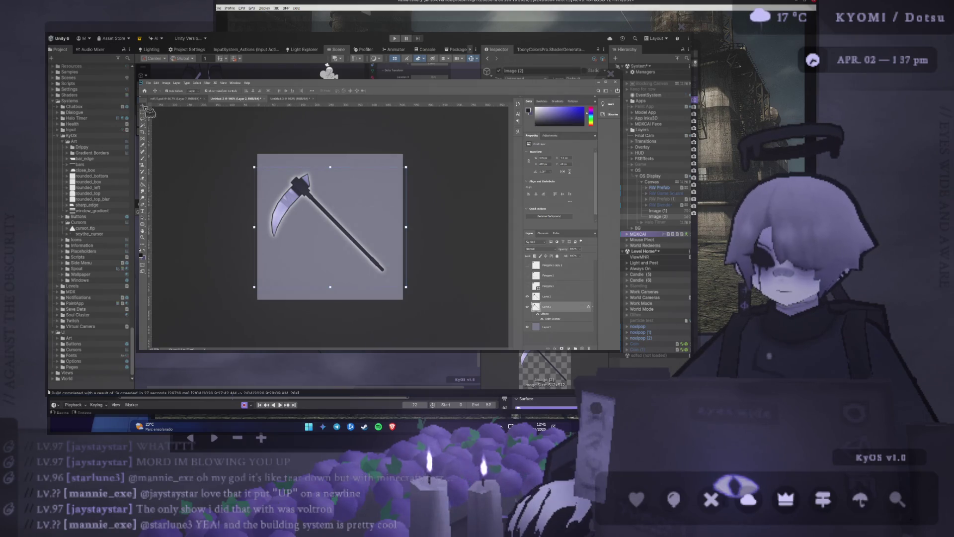
click(218, 159)
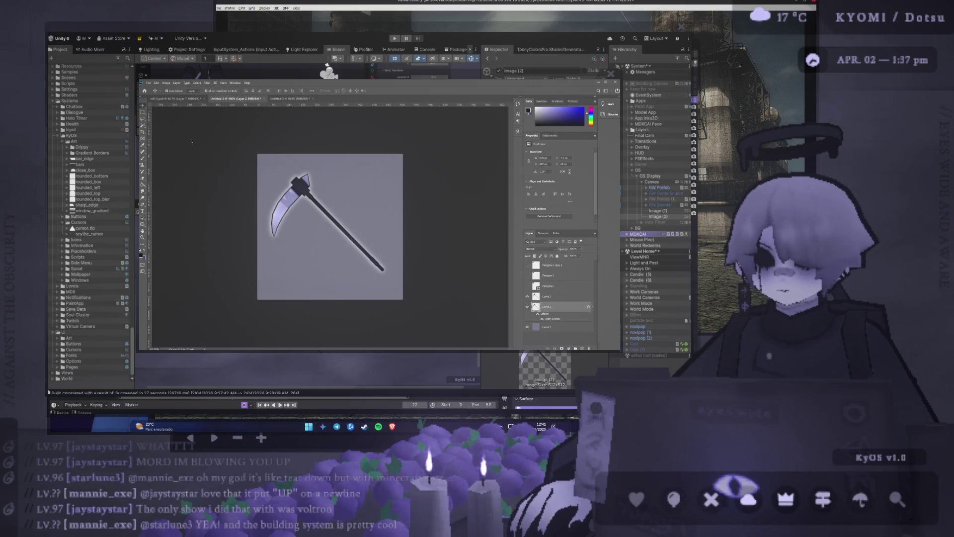
click(385, 271)
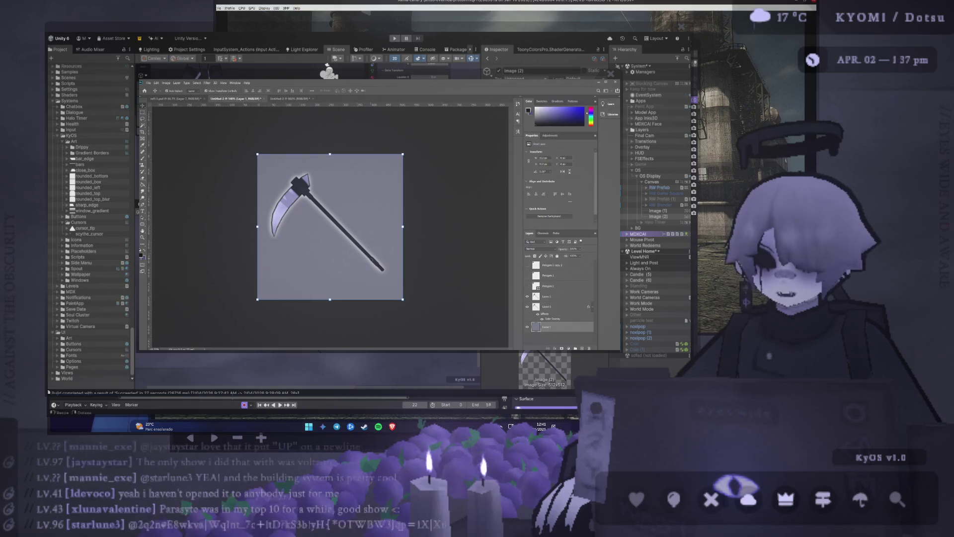
click(236, 193)
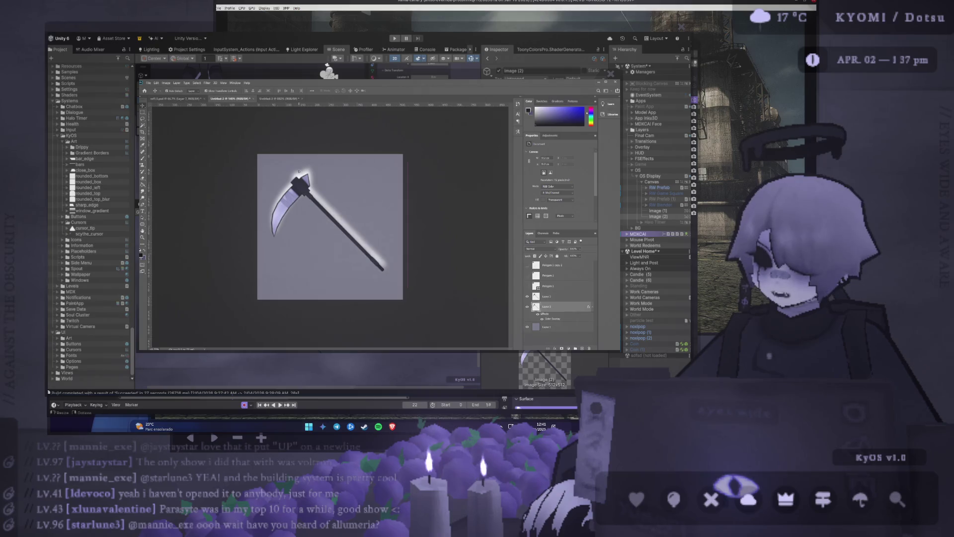
click(298, 173)
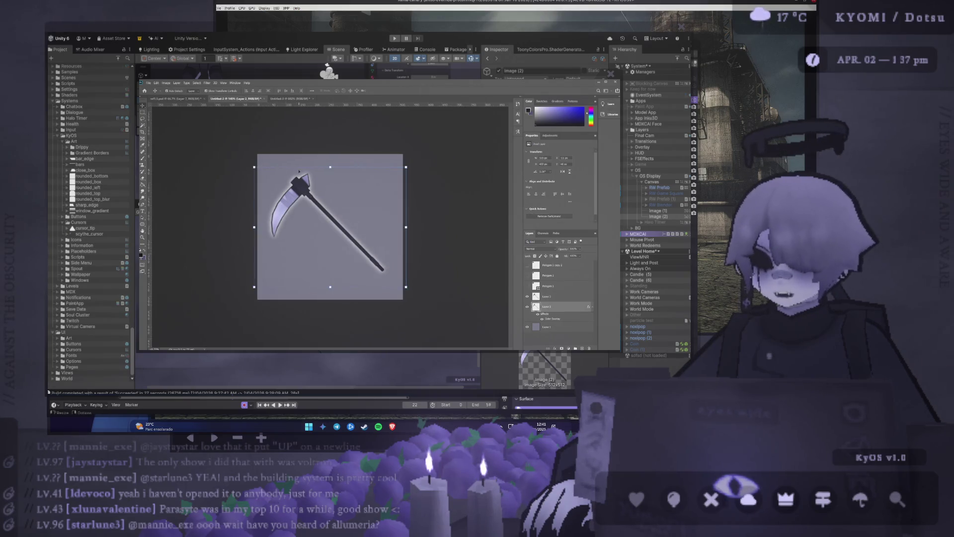
click(527, 327)
click(528, 327)
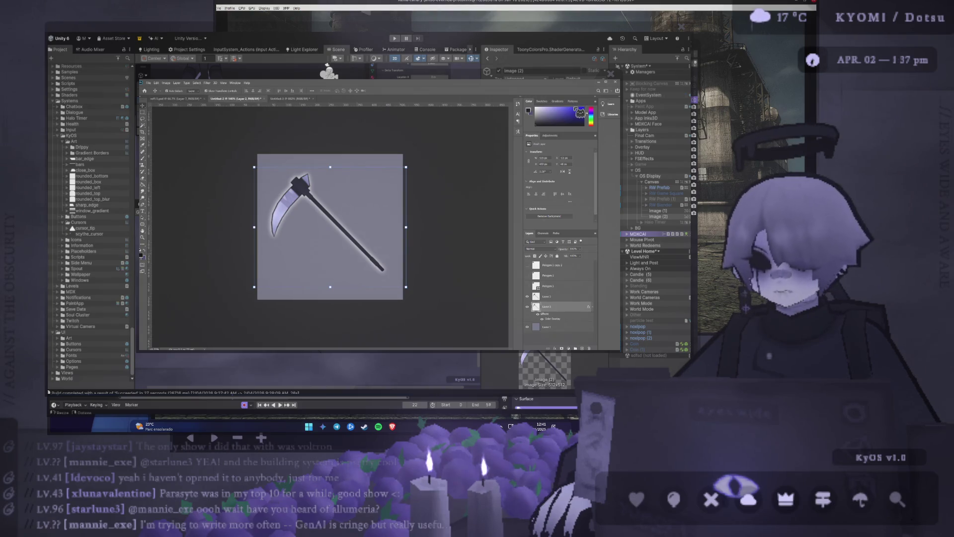
key(h)
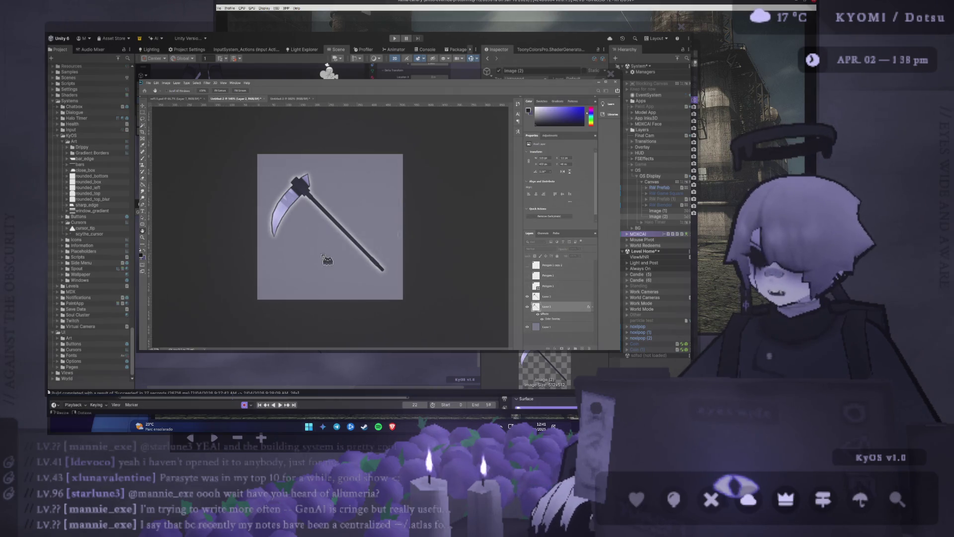
key(i)
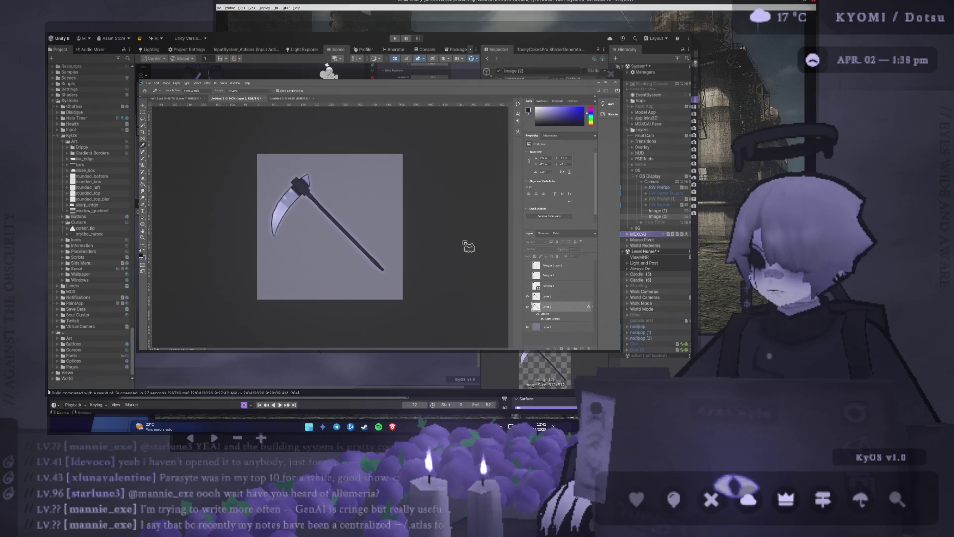
key(h)
key(v)
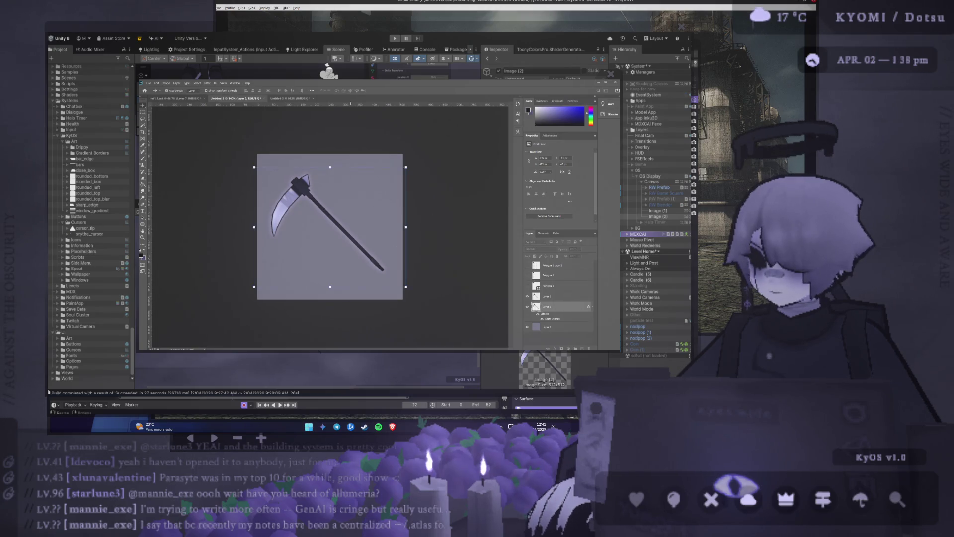
click(254, 189)
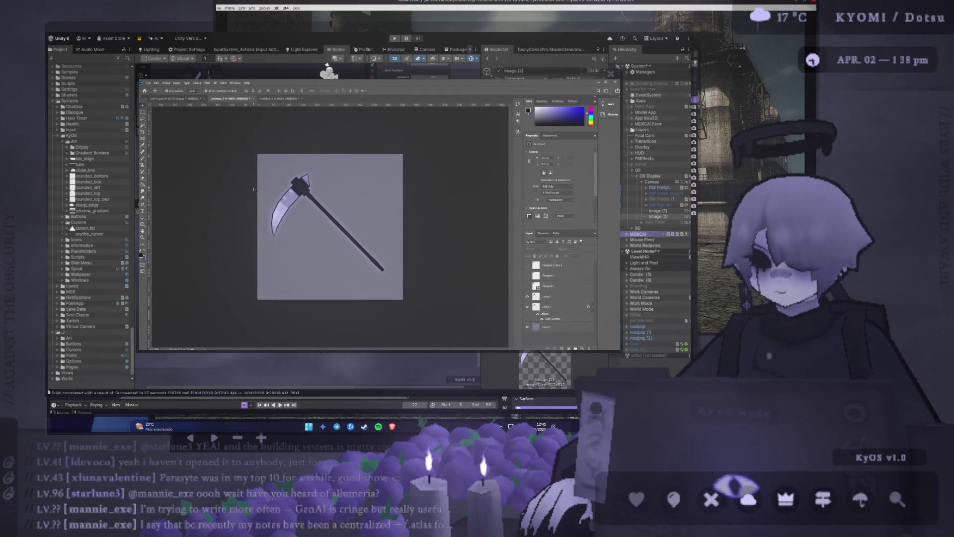
click(305, 197)
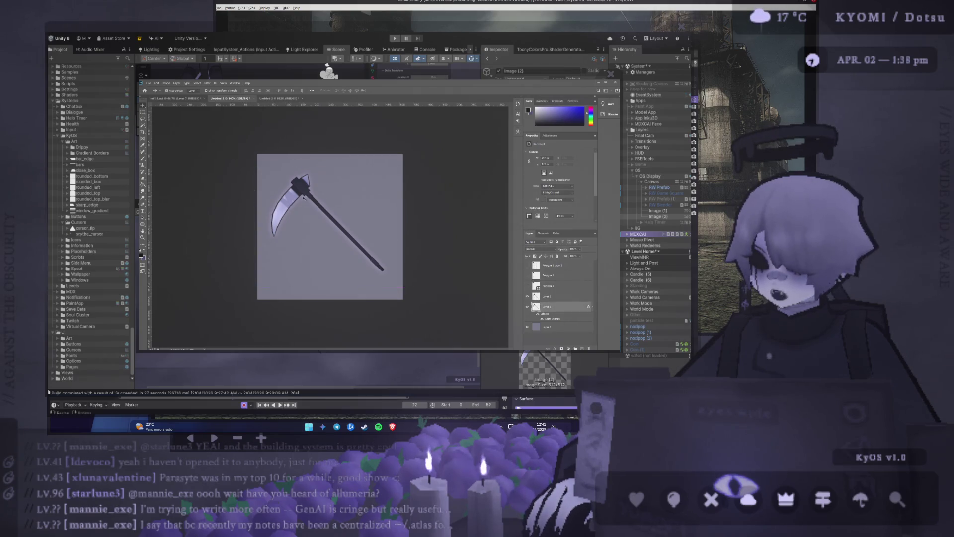
click(440, 237)
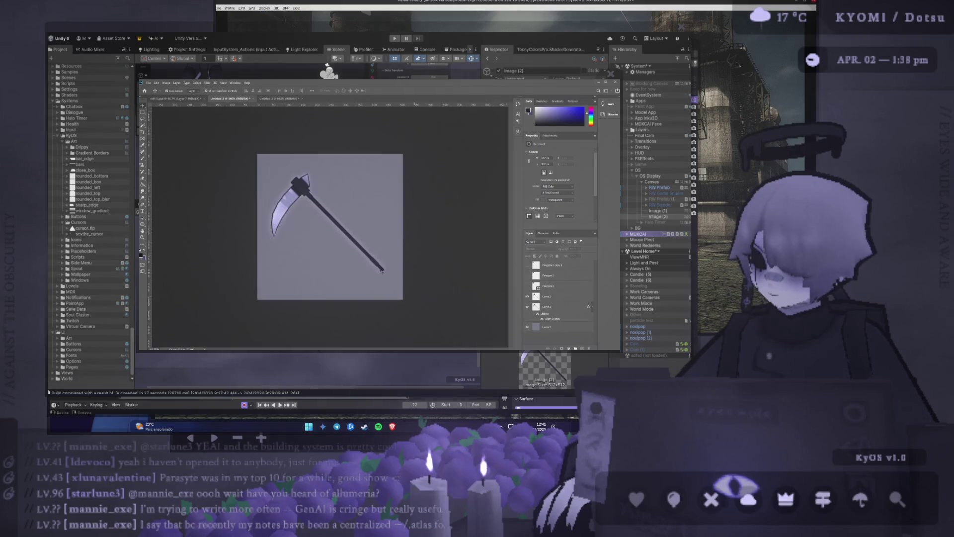
scroll(366, 265, down, 2)
scroll(366, 265, up, 1)
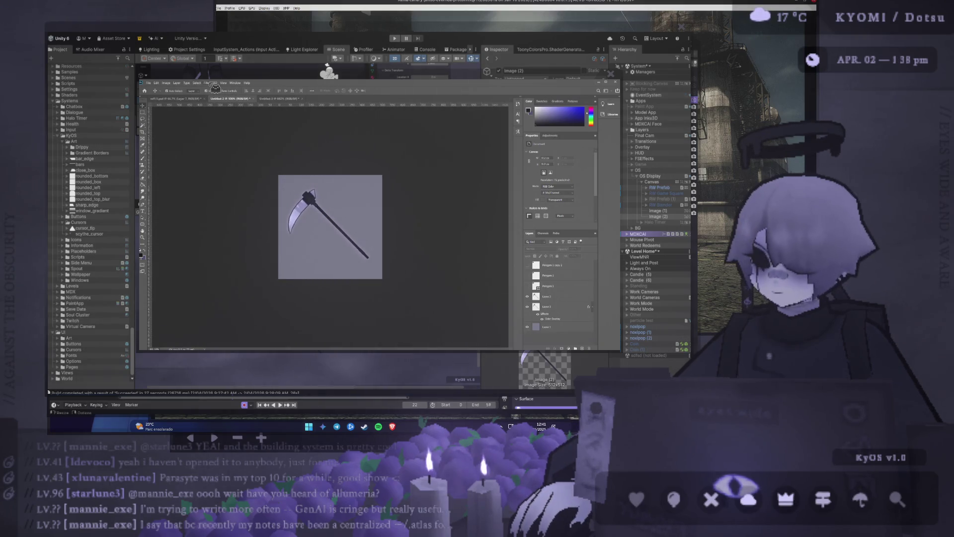
Step: Hide the purple Layer 1 background so the scythe shows on transparency
click(308, 198)
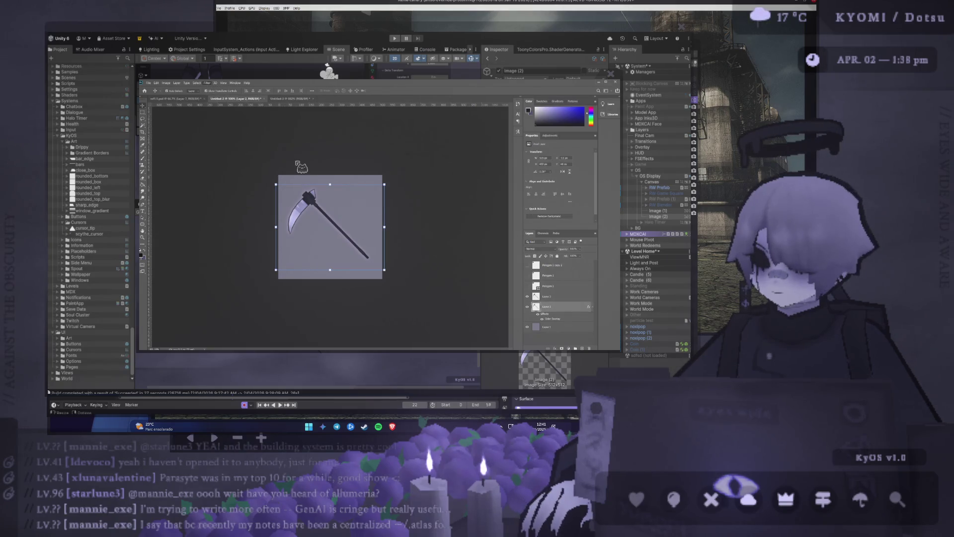
key(h)
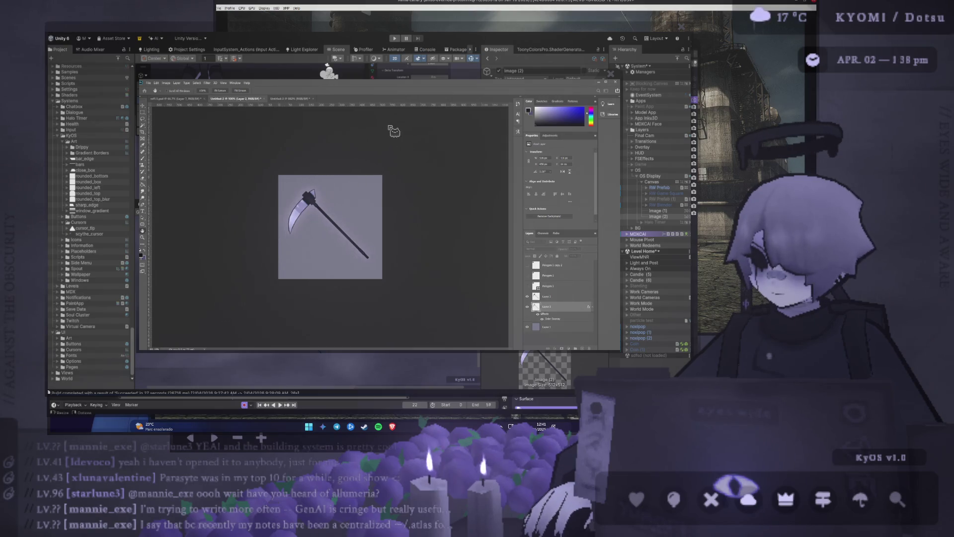
key(v)
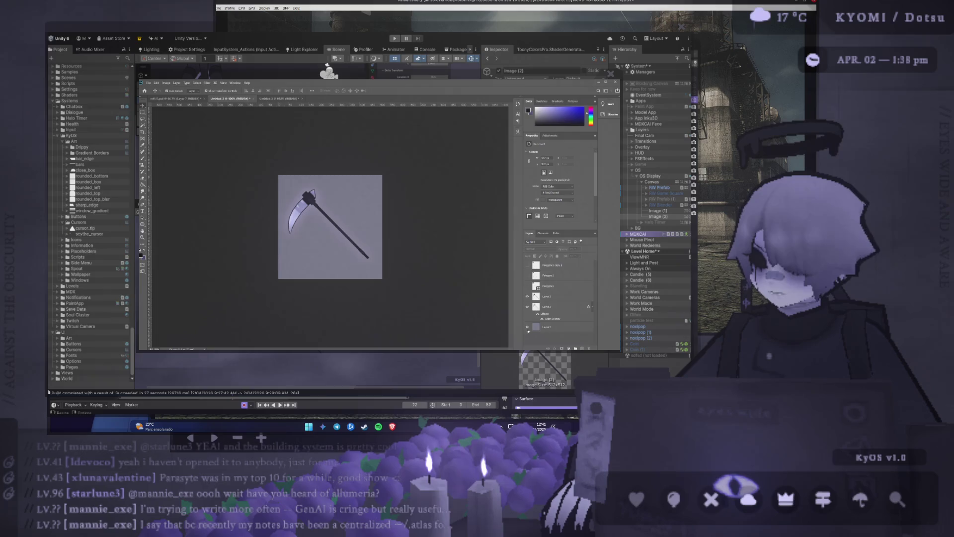
click(527, 326)
click(527, 327)
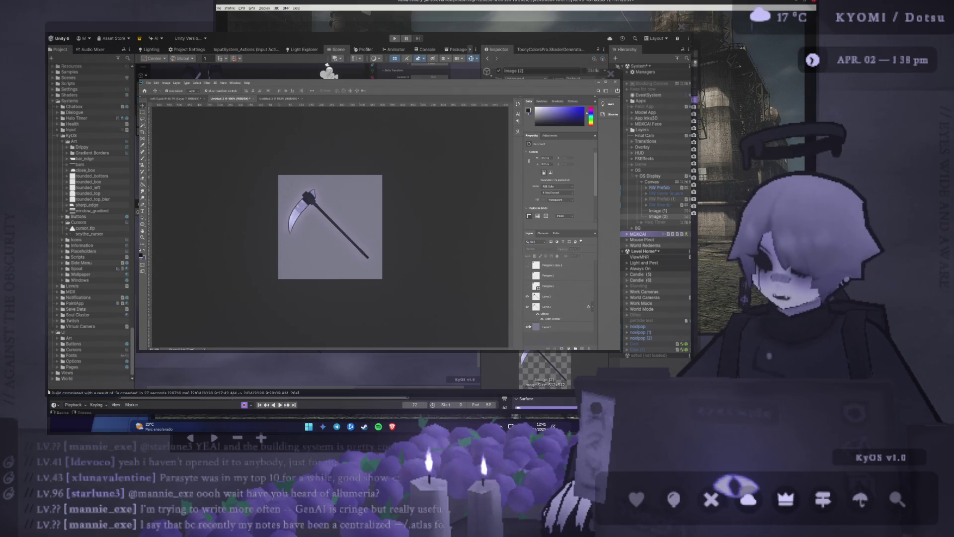
key(ctrl+comma)
scroll(335, 245, up, 1)
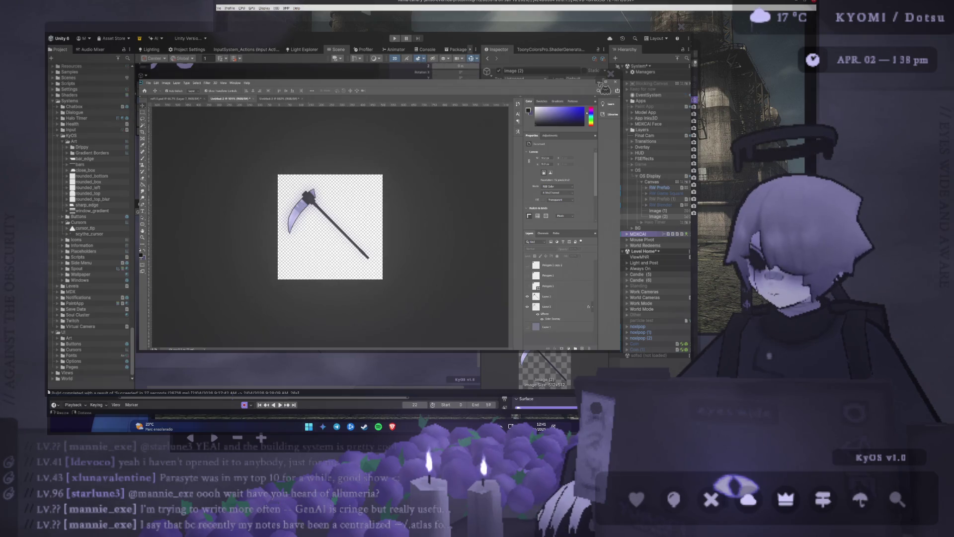
Step: Select the scythe_cursor asset and inspect its 512x512 sprite texture import settings
click(601, 82)
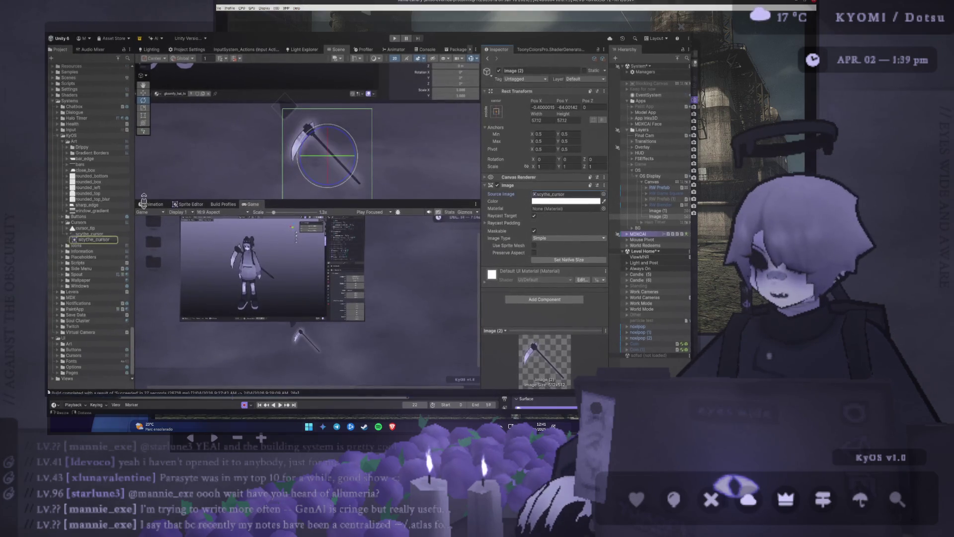
click(95, 240)
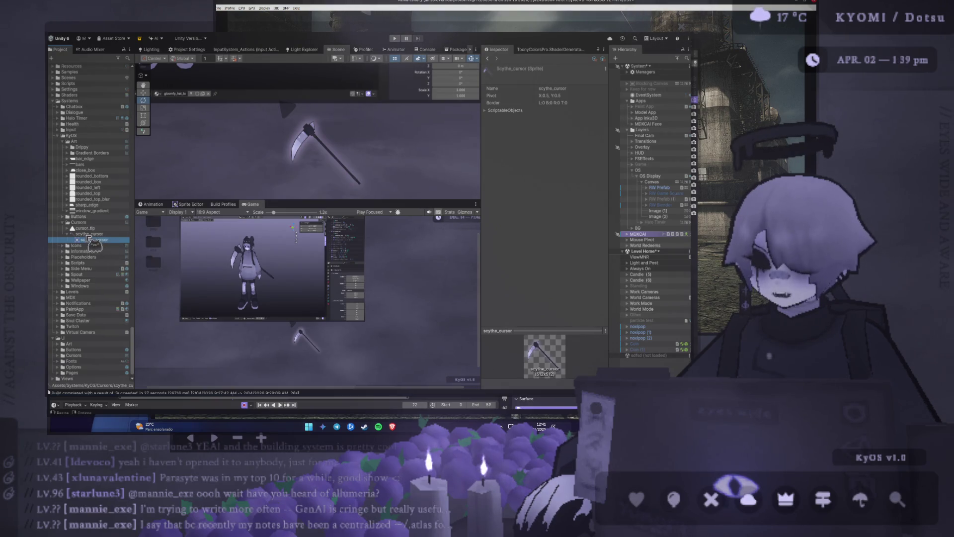
click(92, 233)
scroll(329, 171, down, 3)
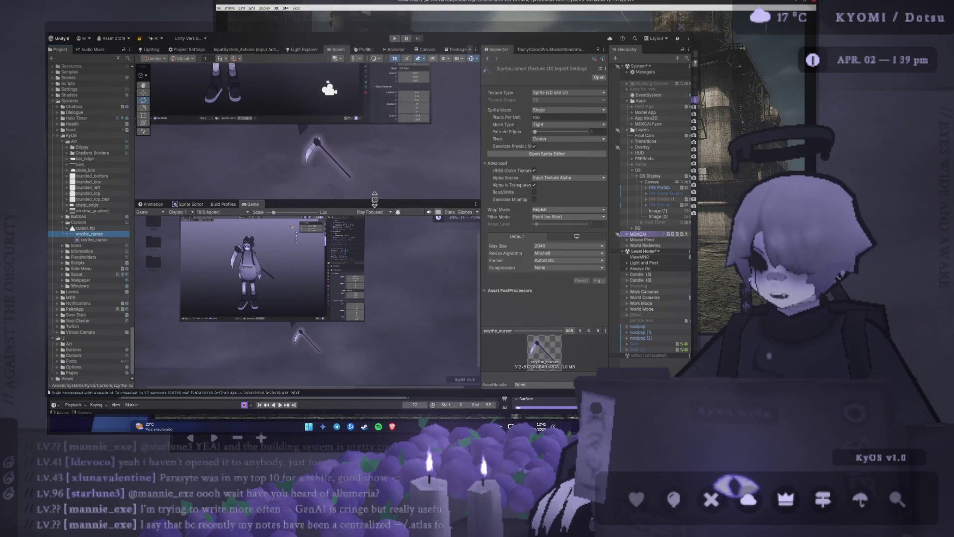
Step: Resize the split between the Scene and Game views, then return to Photoshop
mouse_move(375, 201)
mouse_down()
mouse_move(356, 80)
mouse_move(372, 245)
mouse_up()
scroll(372, 245, up, 2)
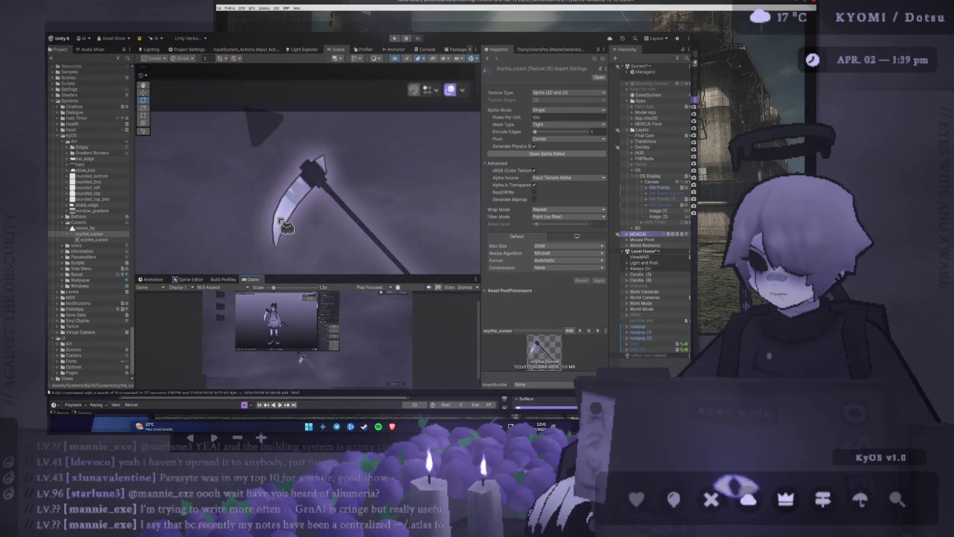
scroll(287, 231, down, 3)
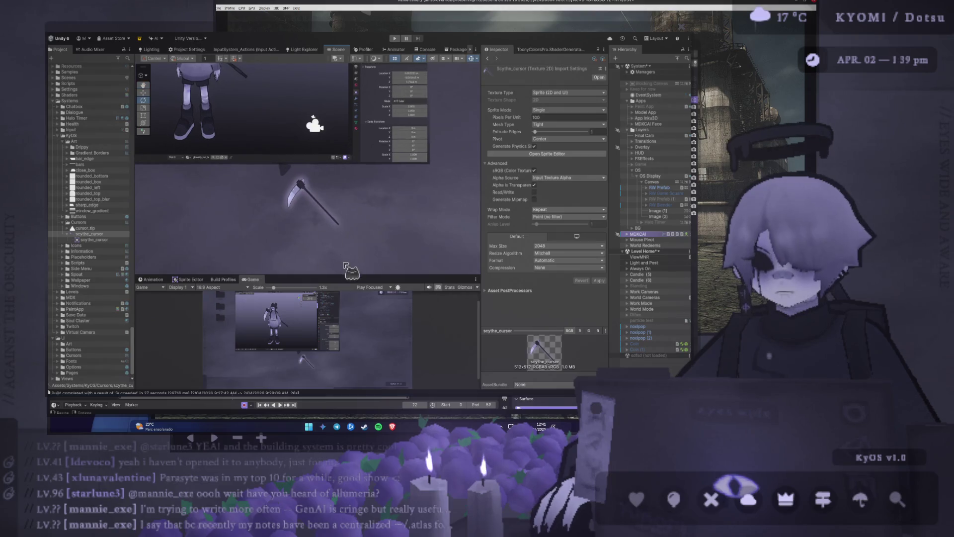
mouse_move(351, 275)
mouse_down()
mouse_move(337, 107)
mouse_move(337, 139)
mouse_up()
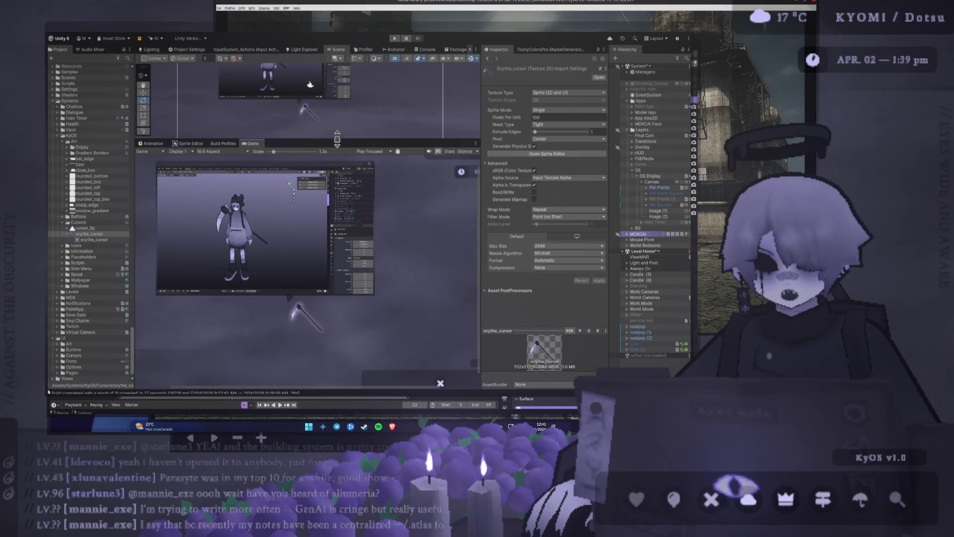
key(alt+Tab)
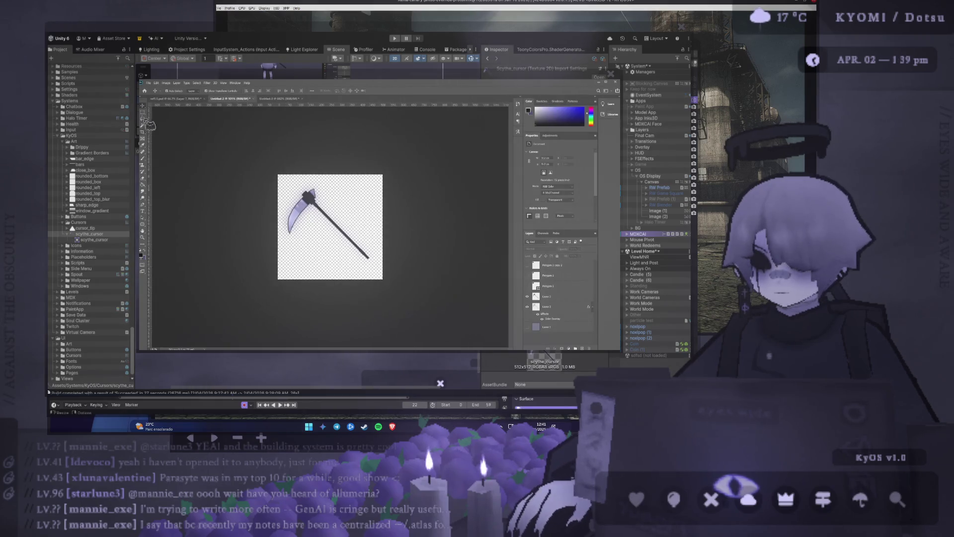
Step: Toggle the purple background layer, leaving it hidden
key(ctrl+comma)
key(ctrl+comma)
key(ctrl+comma)
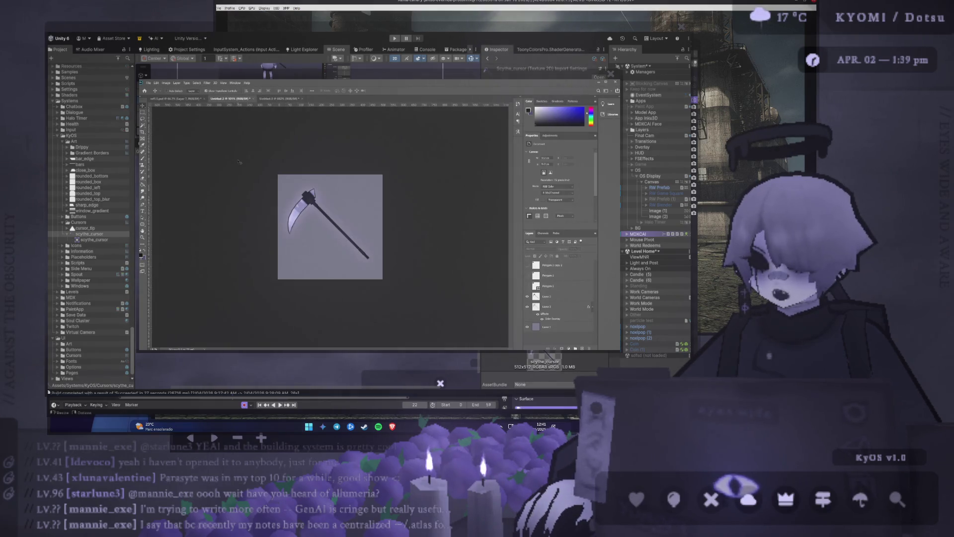
key(ctrl+comma)
key(ctrl+comma)
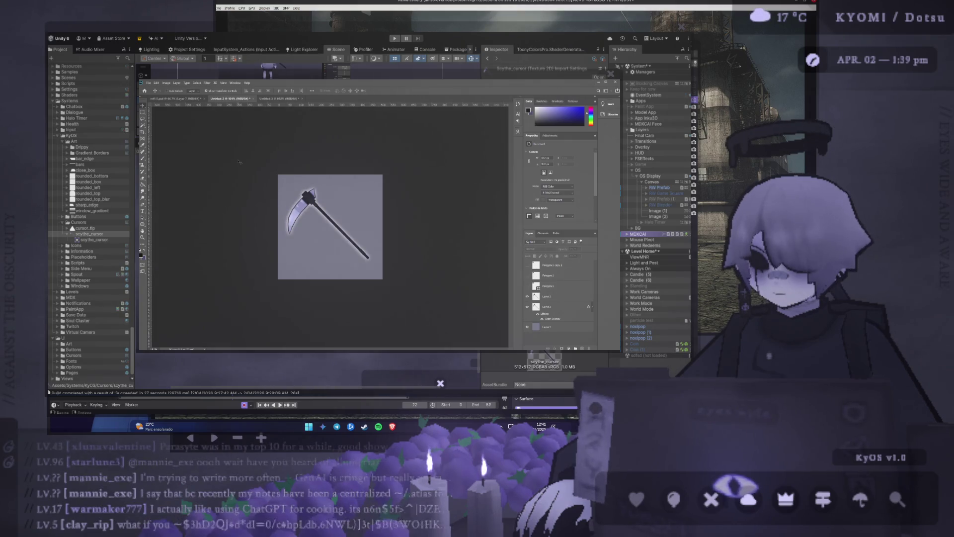
key(ctrl+comma)
key(ctrl+comma)
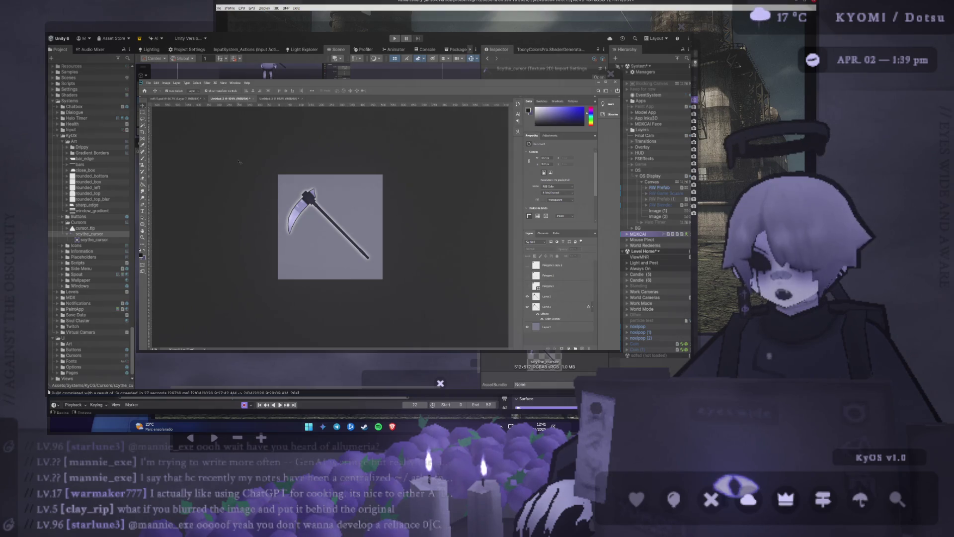
key(ctrl+comma)
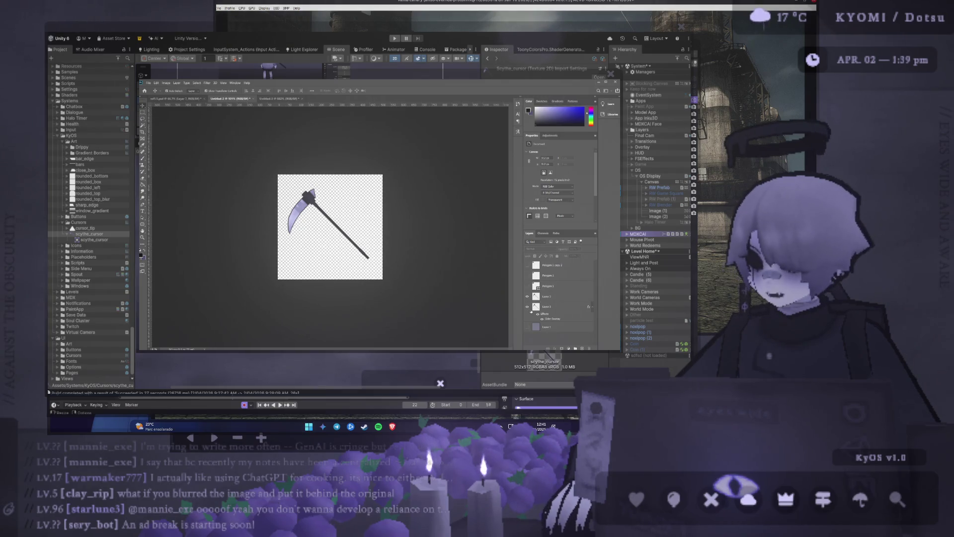
Step: Select Layers 2 and 3 and shrink the scythe slightly around its centre
click(546, 297)
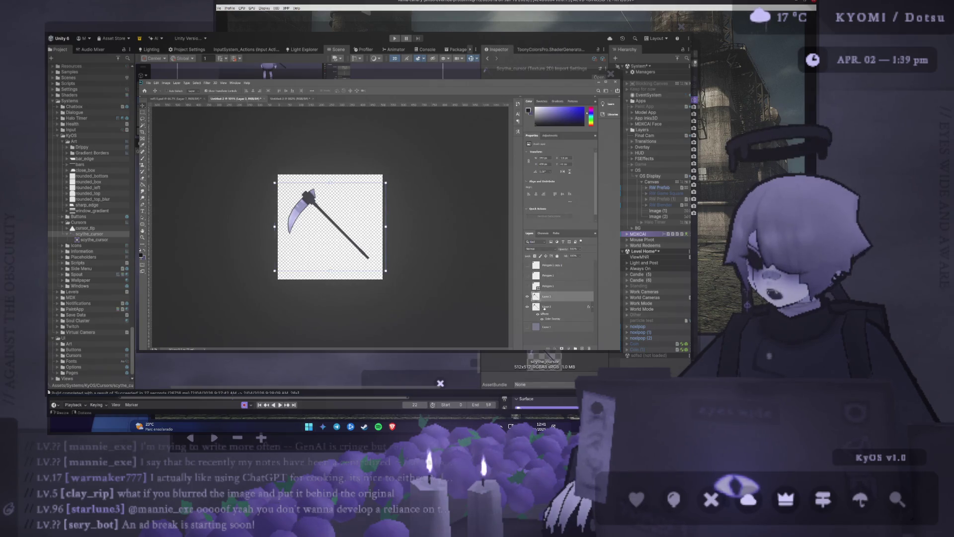
ctrl+click(547, 307)
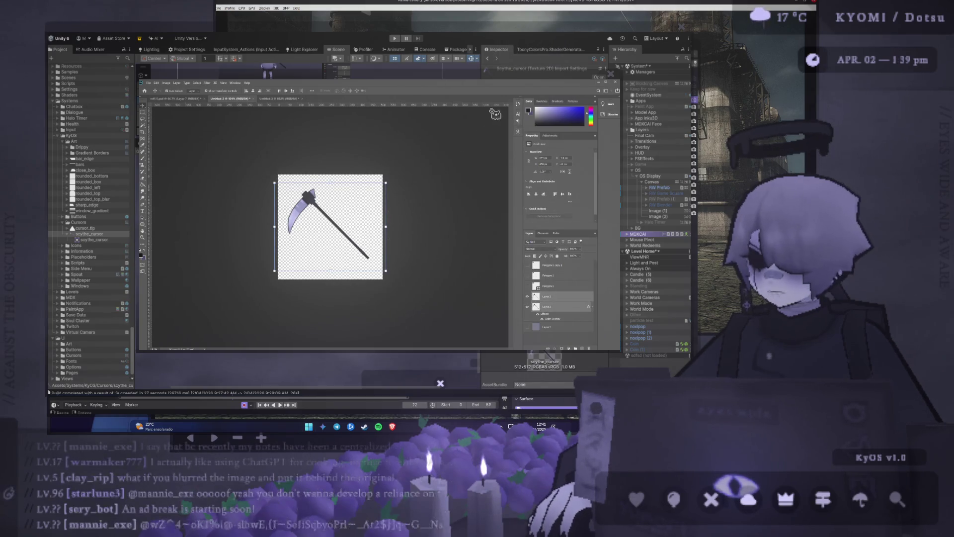
drag(388, 227, 377, 227)
click(388, 91)
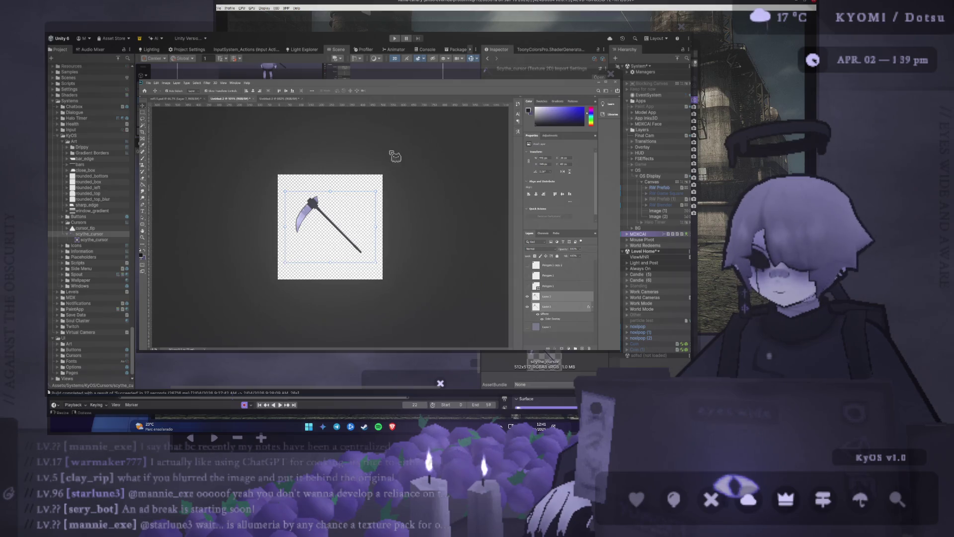
click(214, 144)
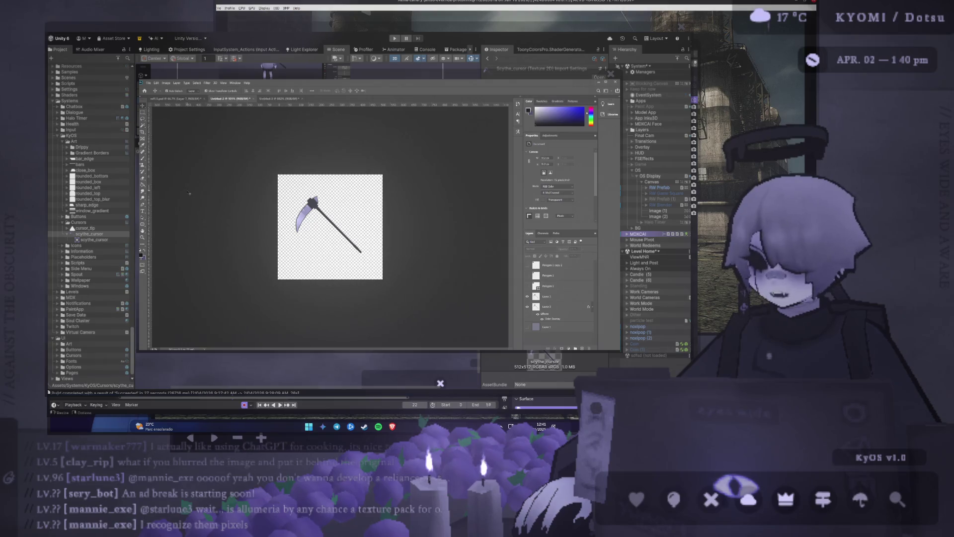
click(528, 307)
click(528, 307)
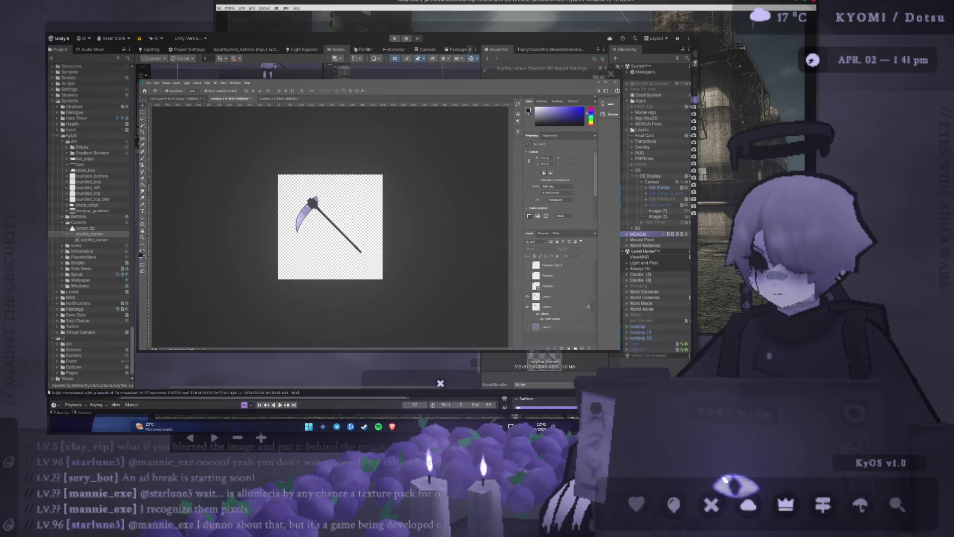
Step: Clear the drawing overlay and sketch purple wavy lines, crossing strokes and two arrows
click(747, 505)
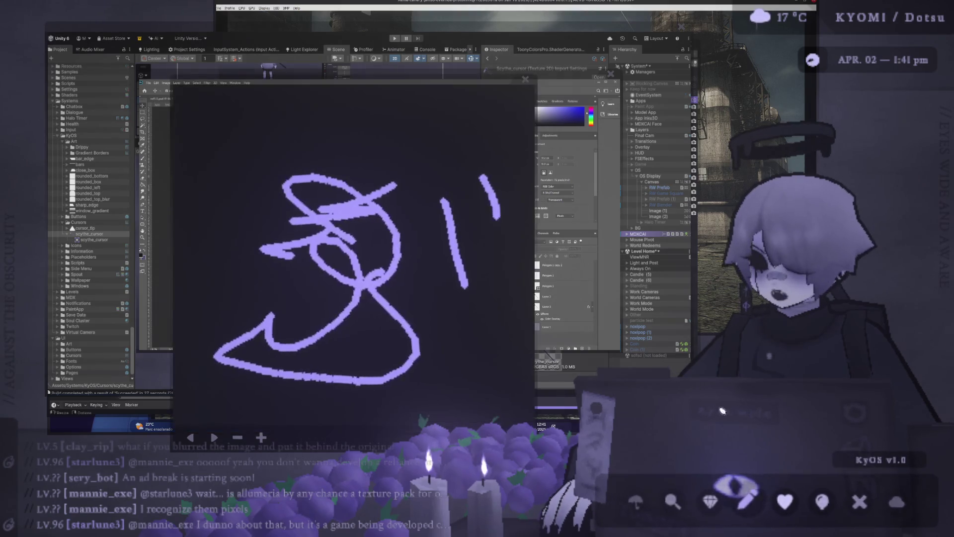
click(260, 438)
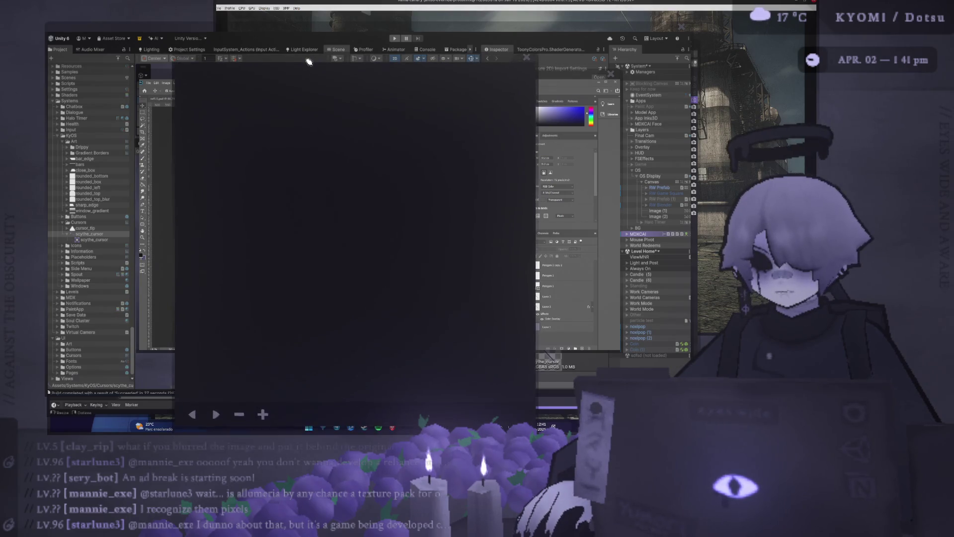
drag(188, 97, 341, 98)
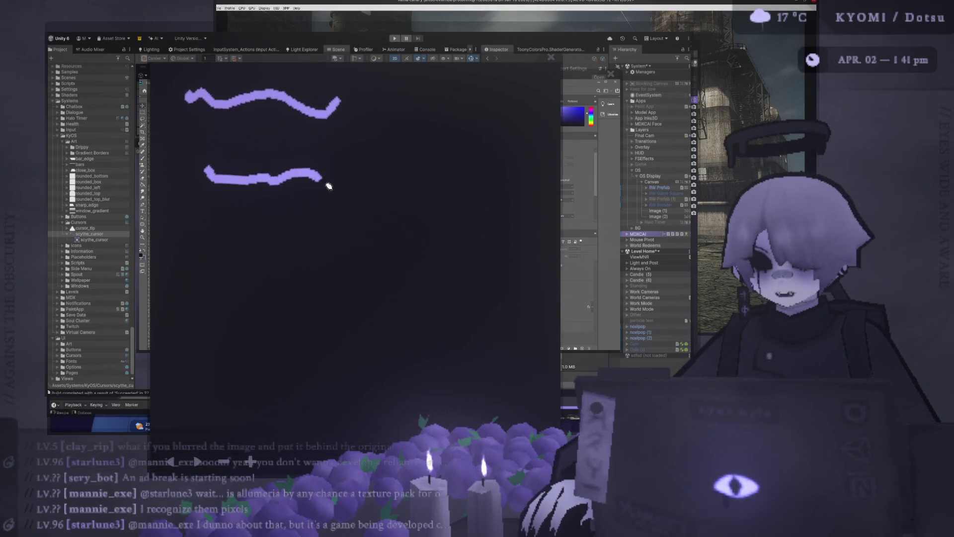
drag(170, 241, 355, 262)
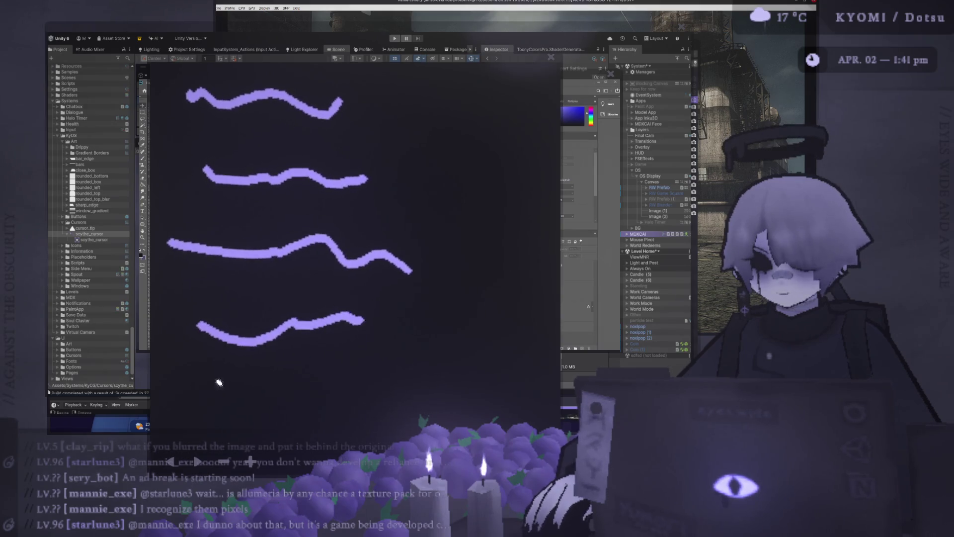
drag(183, 423, 439, 381)
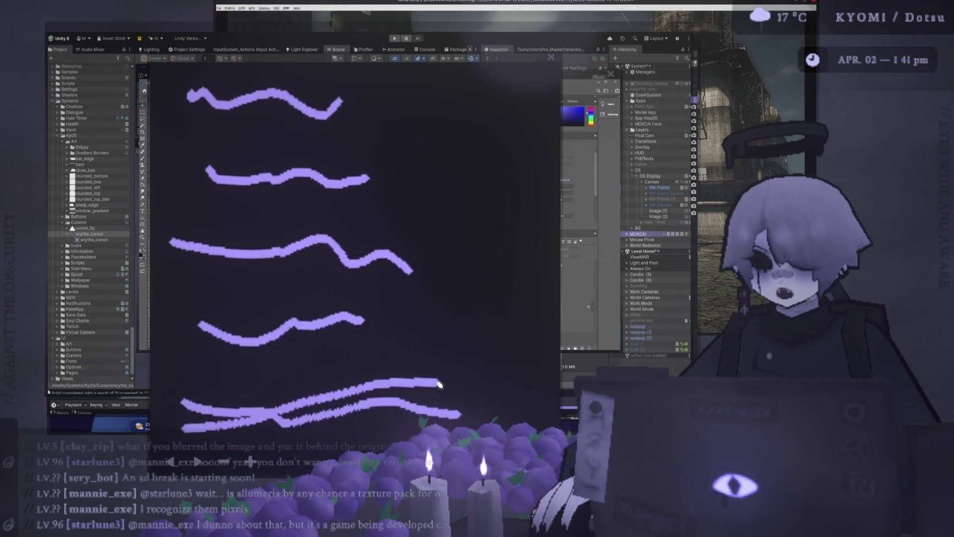
drag(226, 357, 375, 308)
drag(218, 203, 368, 147)
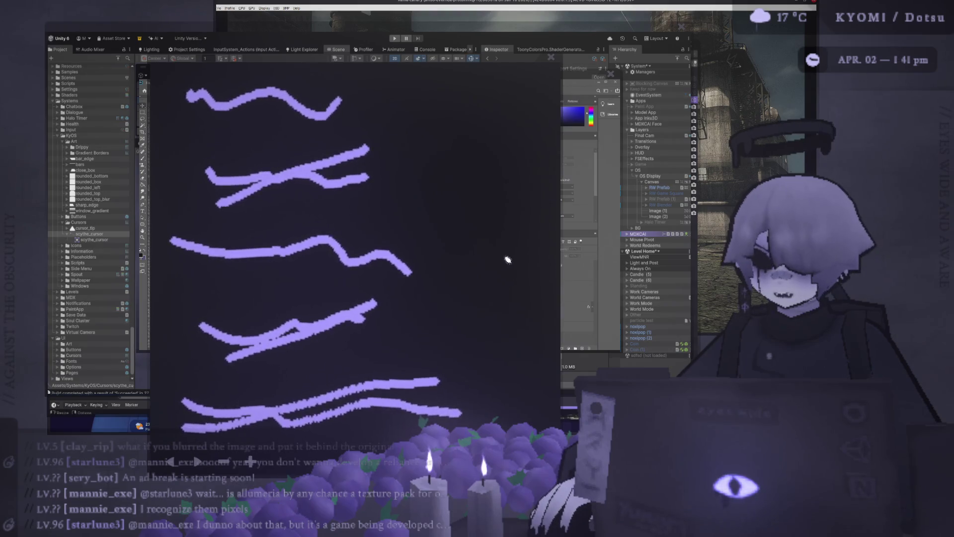
mouse_move(497, 255)
mouse_down()
mouse_move(442, 260)
mouse_move(431, 278)
mouse_up()
mouse_move(467, 79)
mouse_down()
mouse_move(425, 92)
mouse_move(451, 111)
mouse_up()
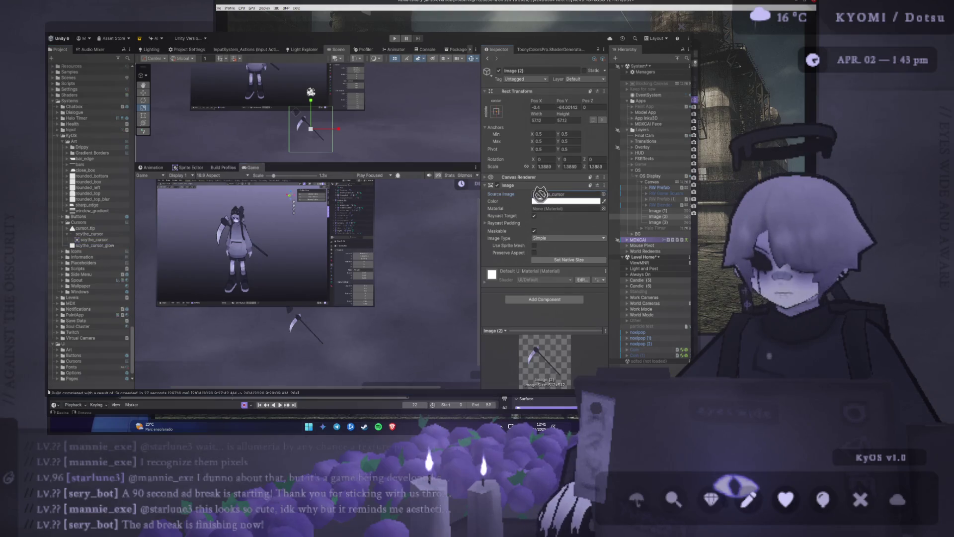
Step: Set scythe_cursor_glow to a point-filtered, uncompressed Sprite (2D and UI) and apply
click(95, 245)
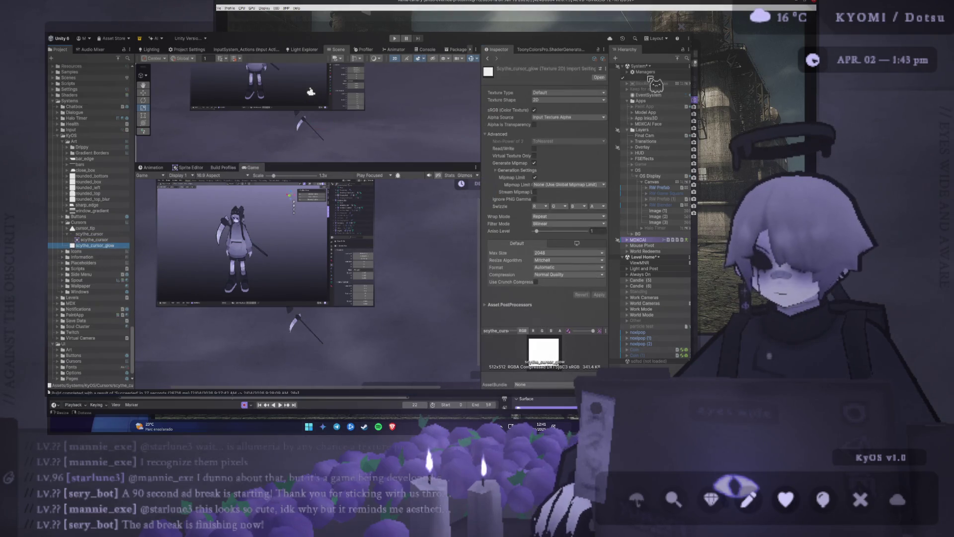
click(598, 77)
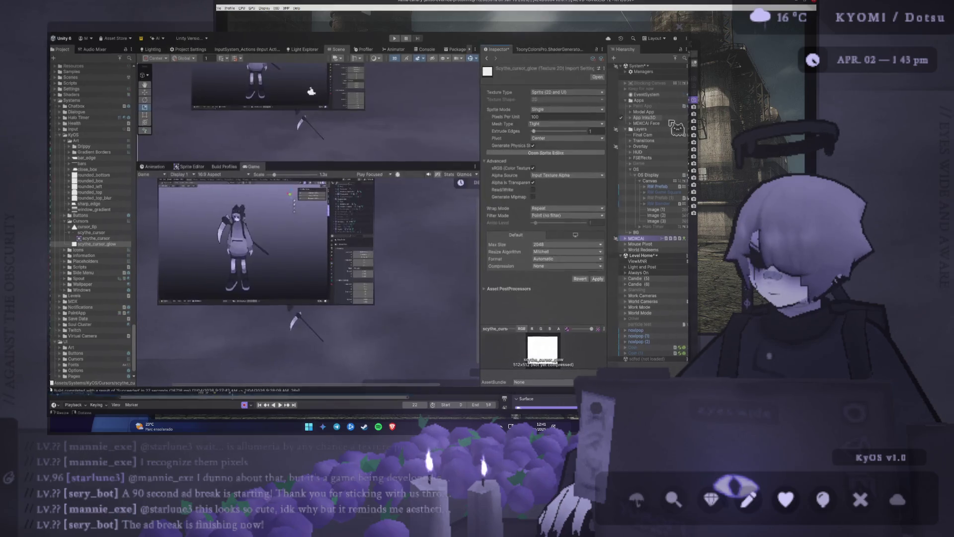
click(599, 281)
Step: Drag scythe_cursor_glow into Image (2)'s Source Image field
click(671, 217)
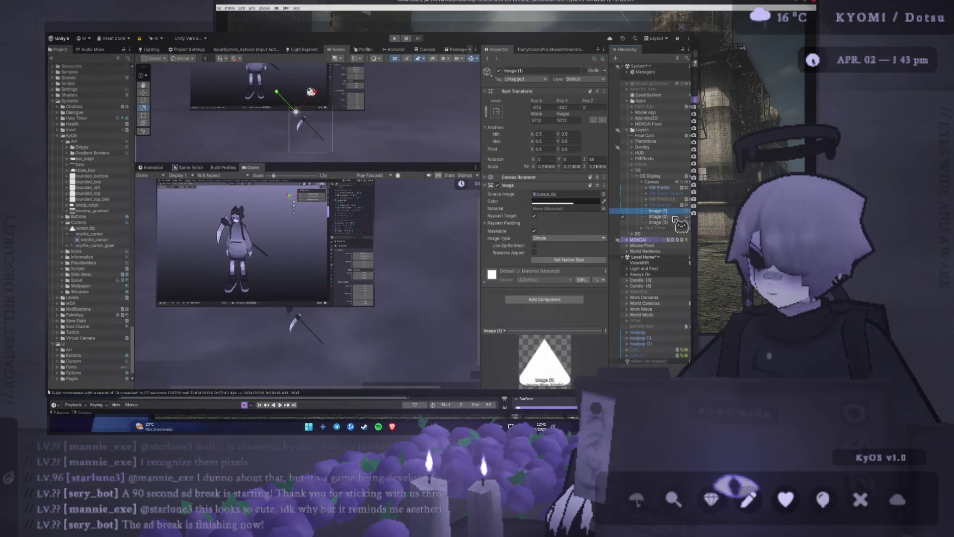
click(546, 195)
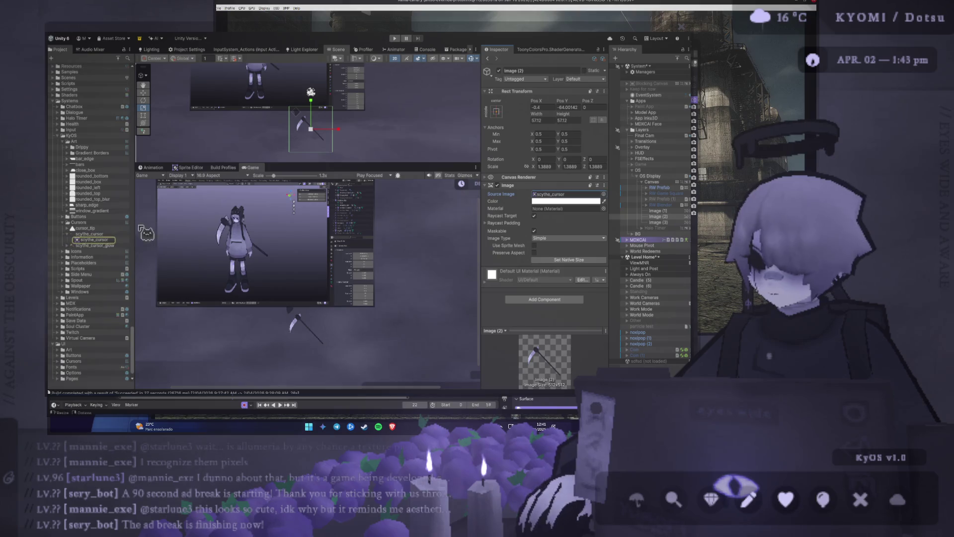
drag(110, 245, 543, 197)
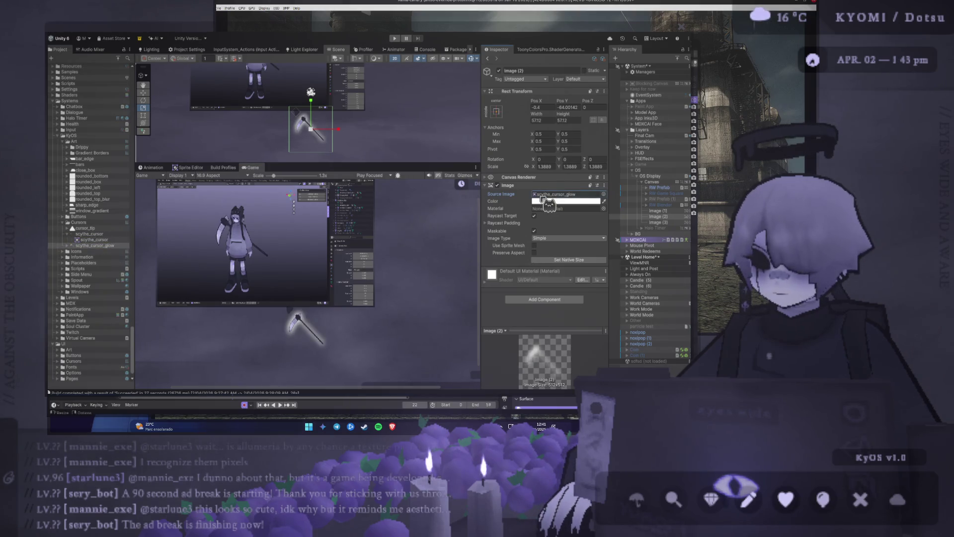
key(alt+Tab)
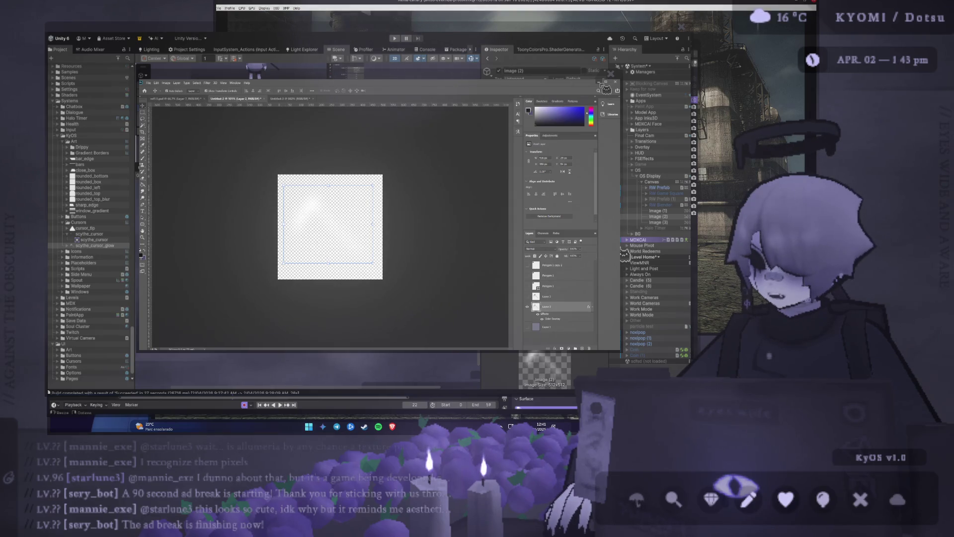
Step: Back in Unity, select Image (1) through Image (3) under the Canvas
click(602, 85)
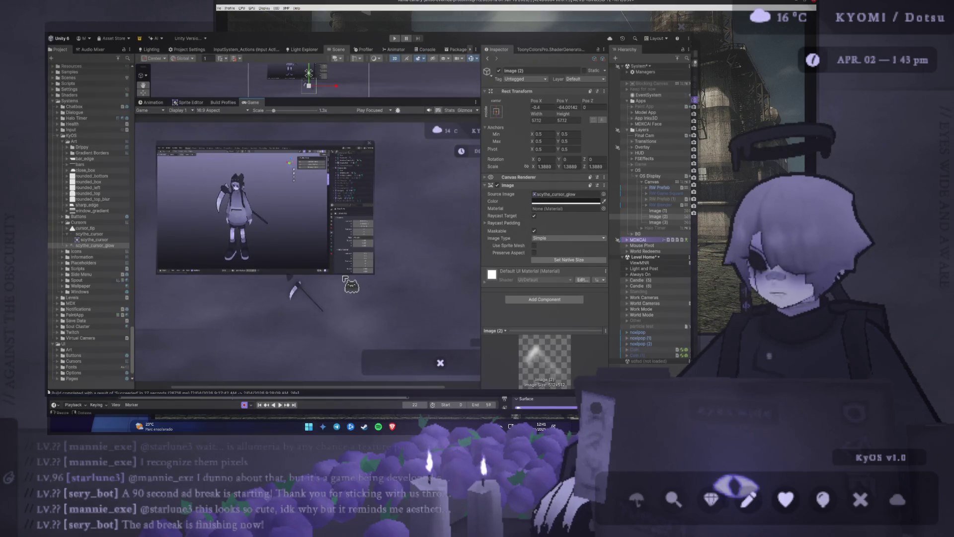
click(655, 182)
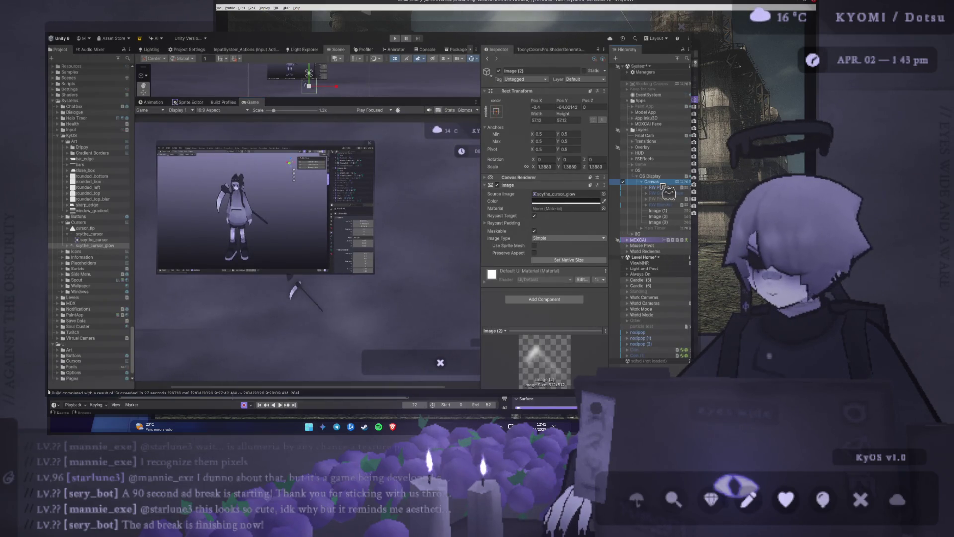
shift+click(671, 219)
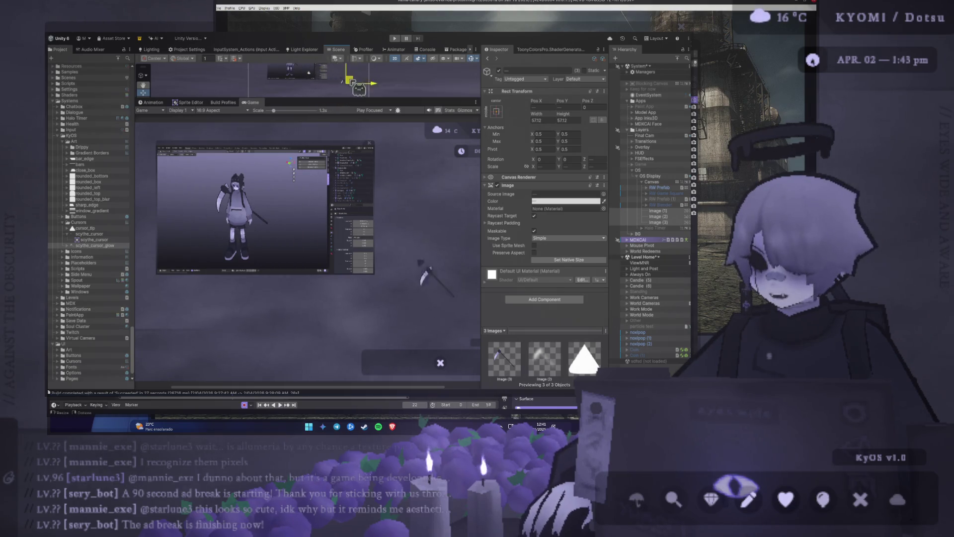
scroll(402, 276, down, 3)
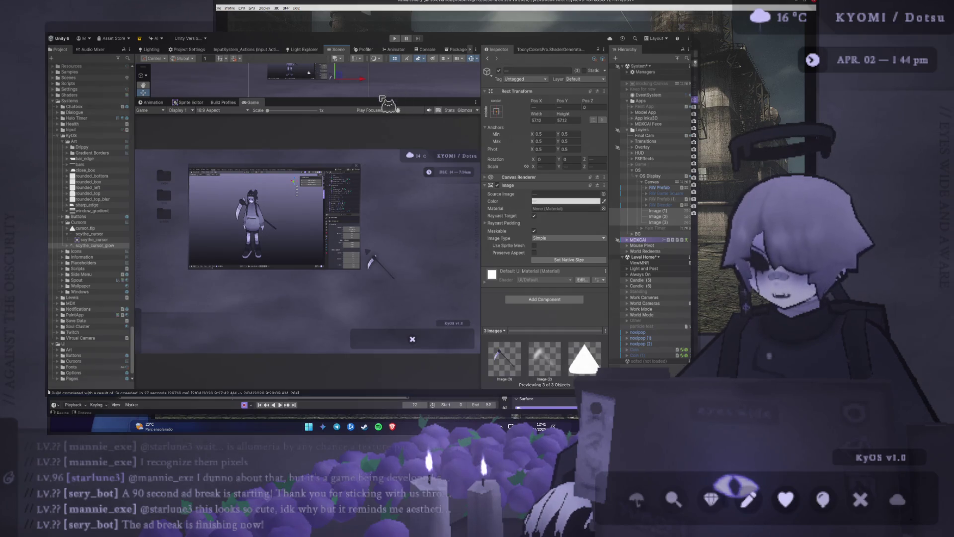
Step: Group the three cursor images under a new parent object with Ctrl+Shift+G
drag(377, 96, 376, 265)
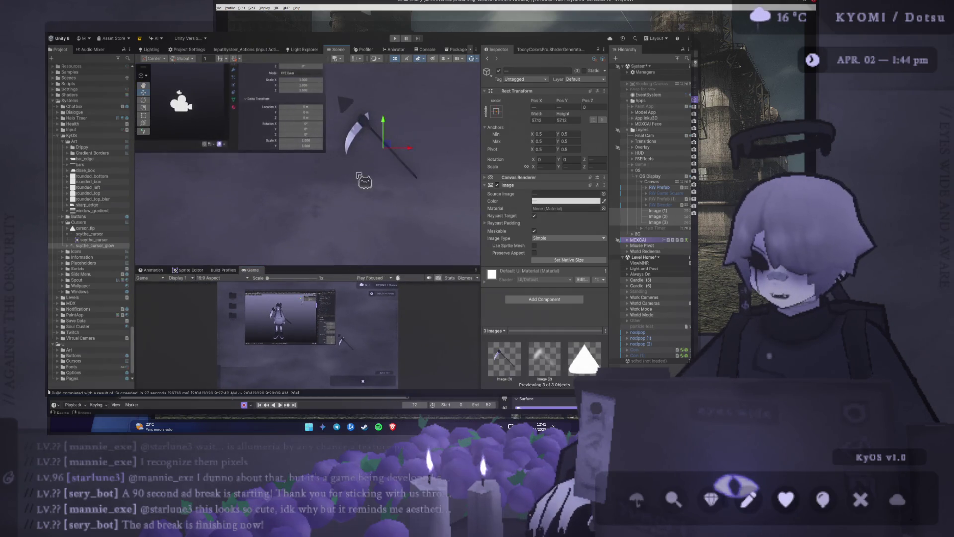
click(684, 224)
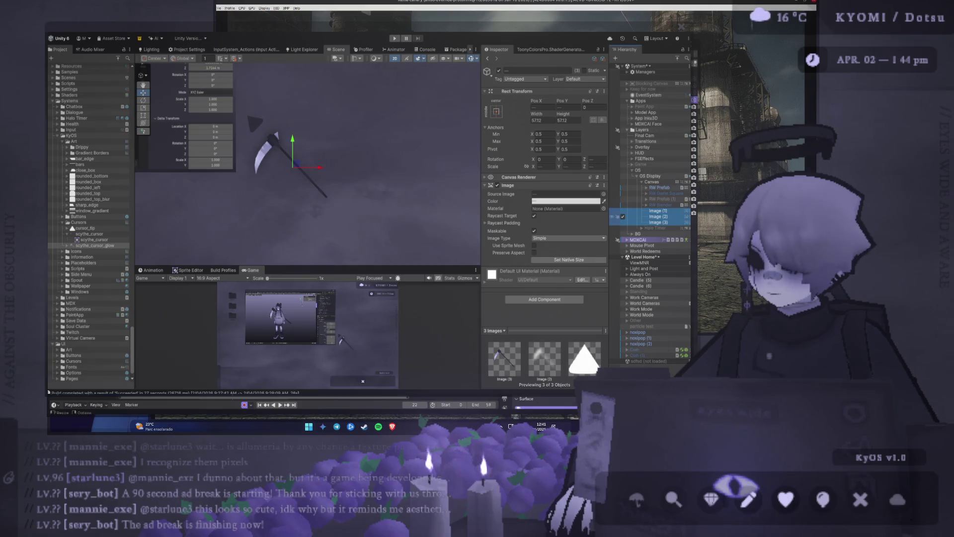
key(ctrl+shift+g)
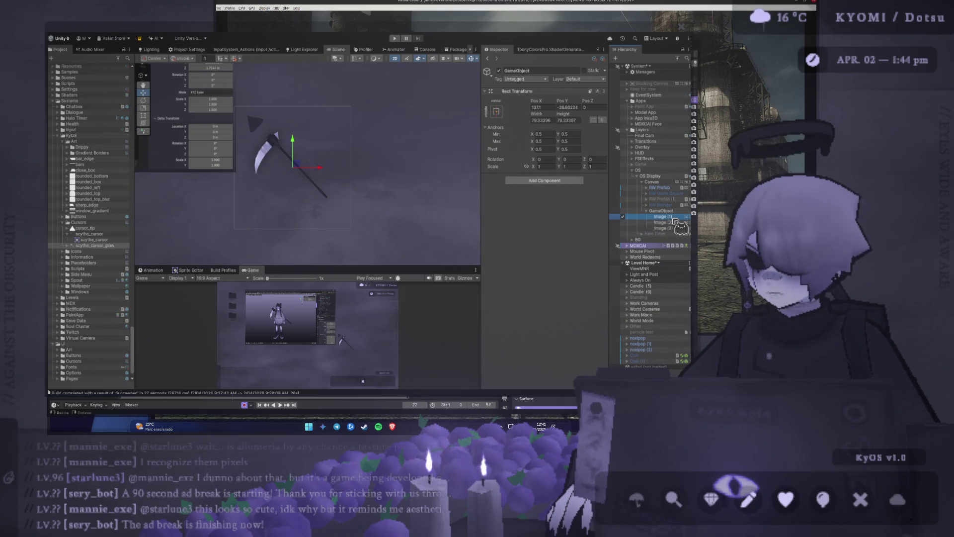
Step: Rename Image (1) to Tip
click(666, 217)
click(675, 217)
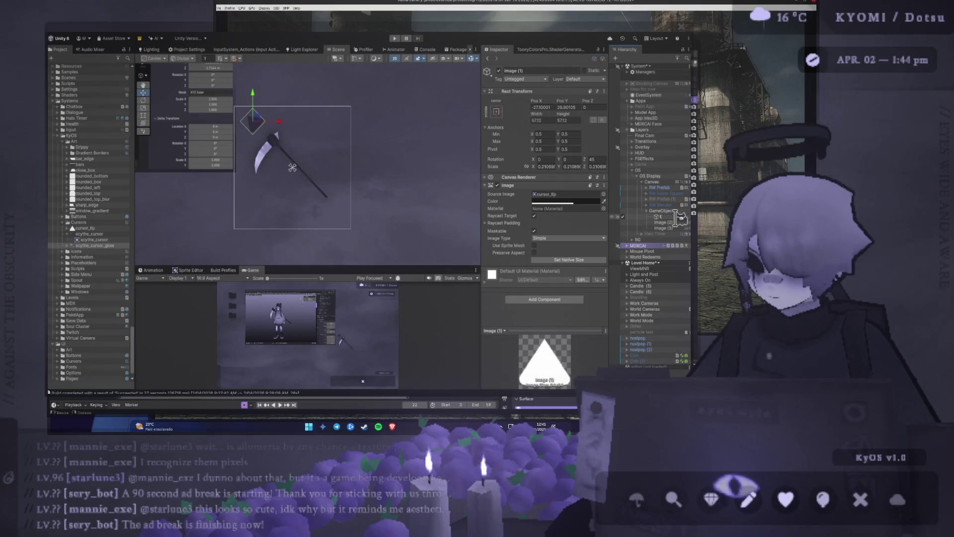
text(ip)
key(Return)
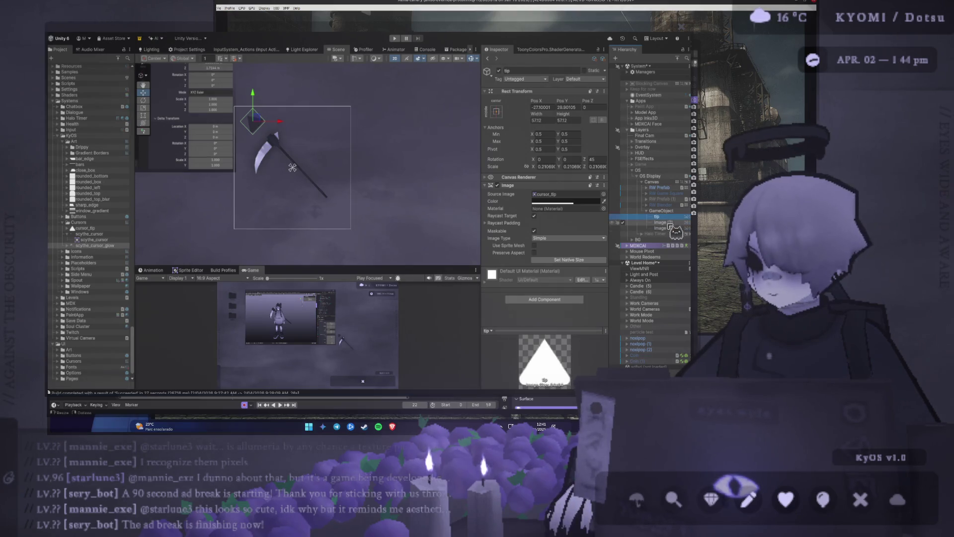
Step: Rename the glow image to Scythe Glow and the scythe image to Scythe
click(672, 217)
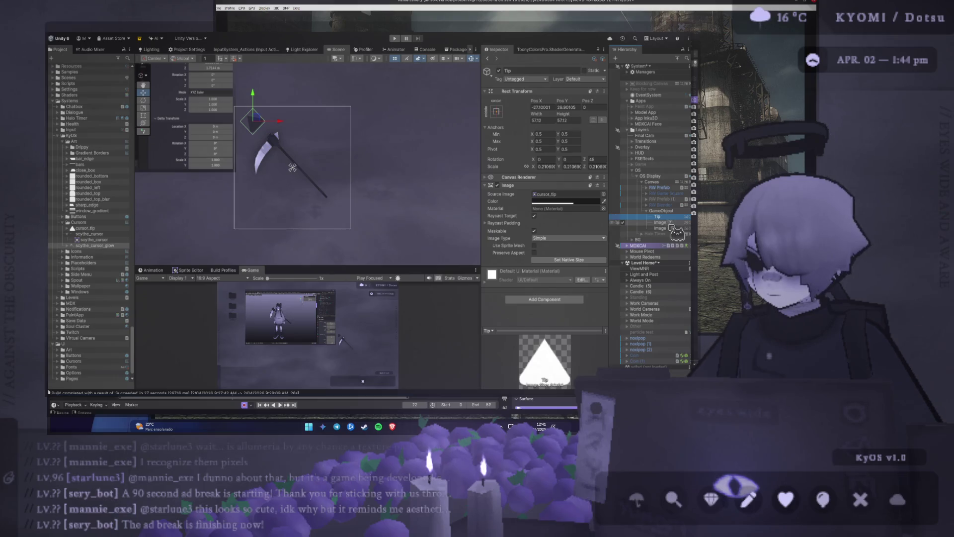
click(675, 222)
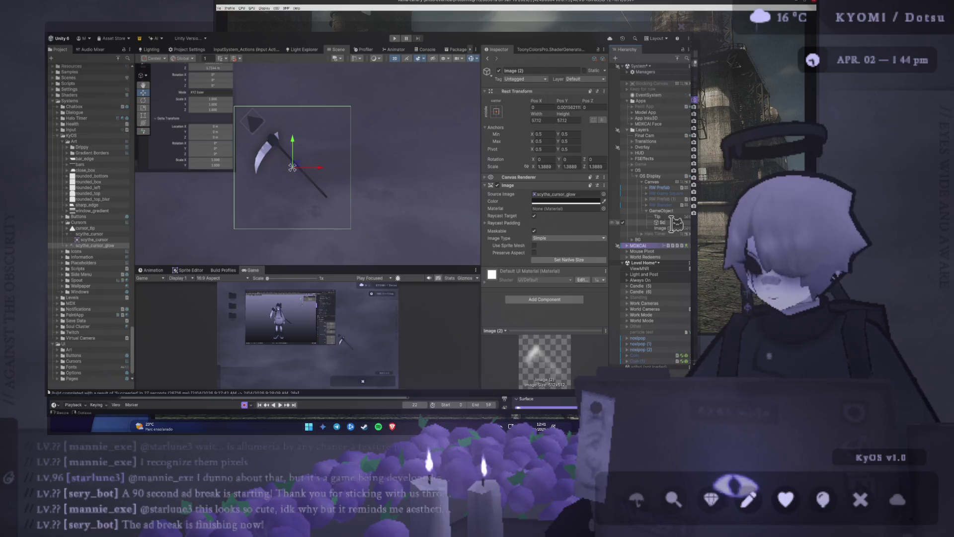
text(ythe Glow)
key(Return)
click(675, 228)
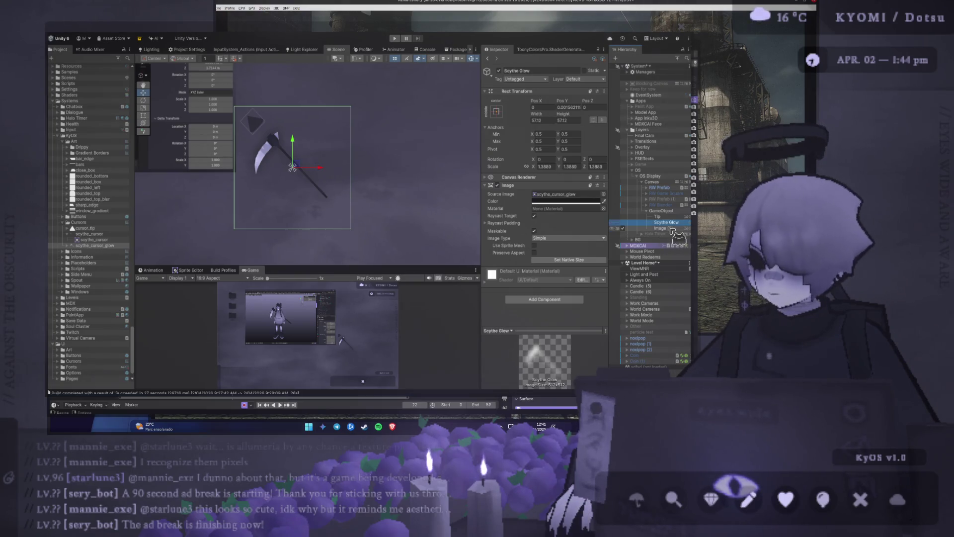
key(F2)
text(Scythe)
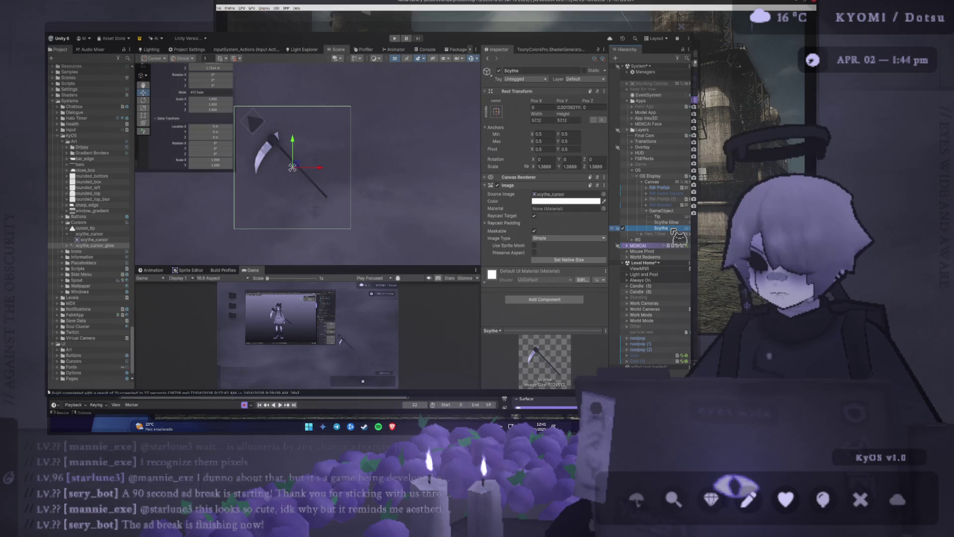
click(665, 217)
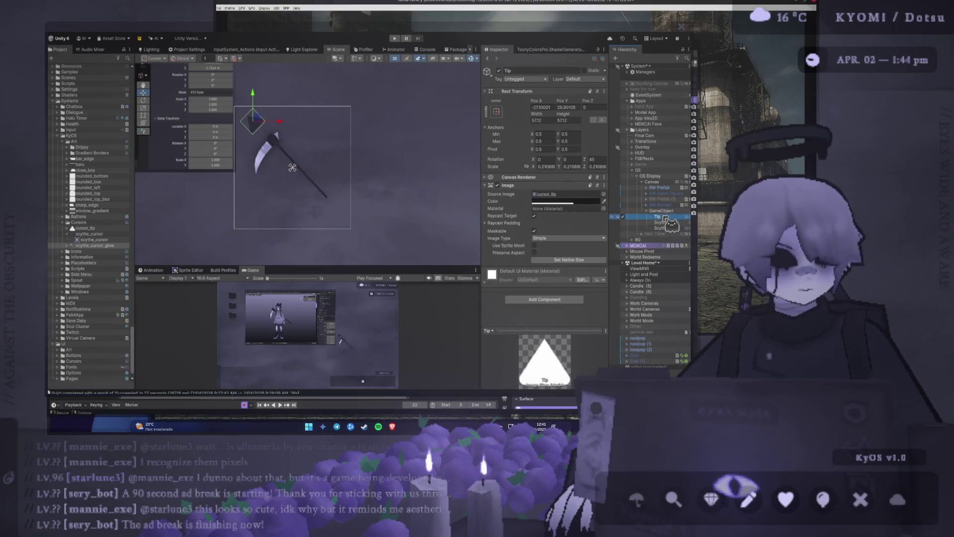
Step: Rename the parent object to Cursor
click(666, 212)
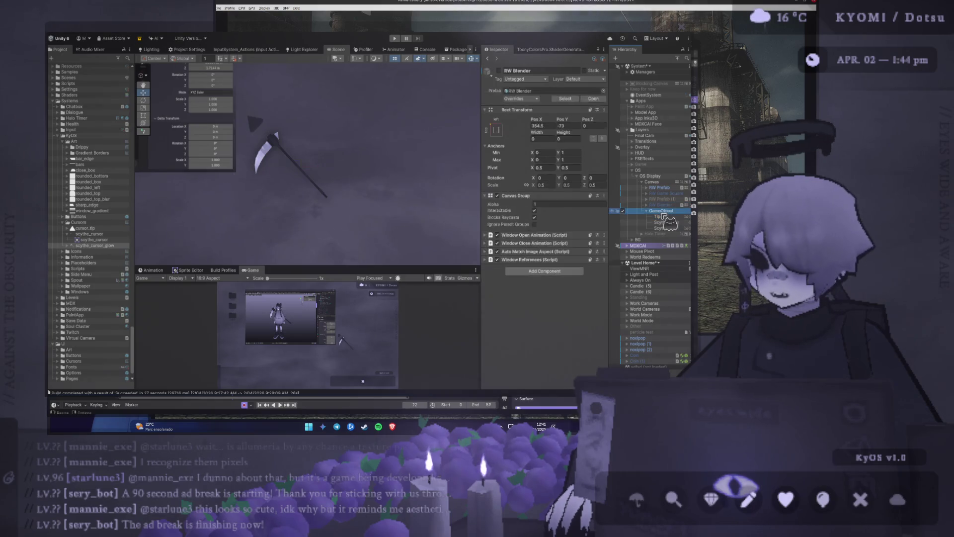
key(F2)
text(Cursor)
key(Return)
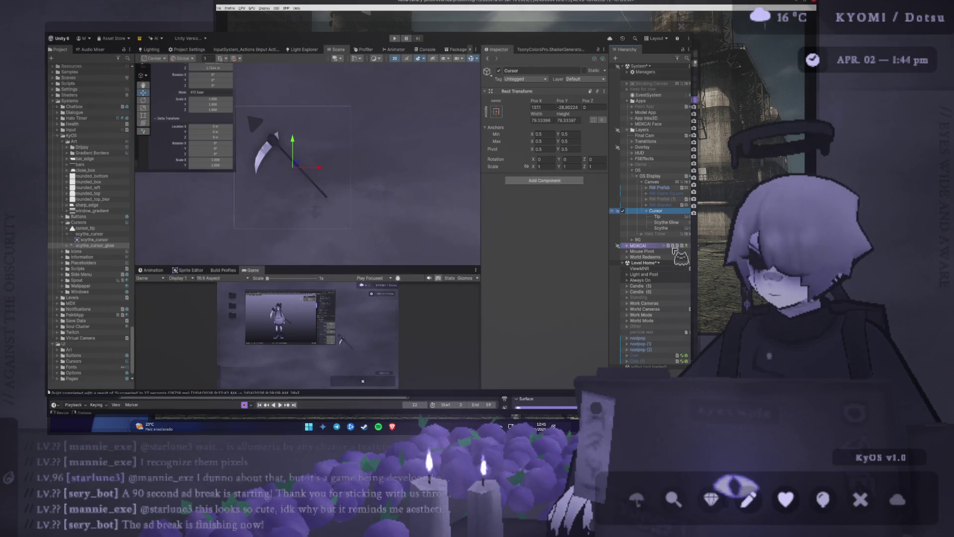
Step: Add a Particle System under Cursor with Start Speed 0 and Start Size 0.1
key(ctrl+z)
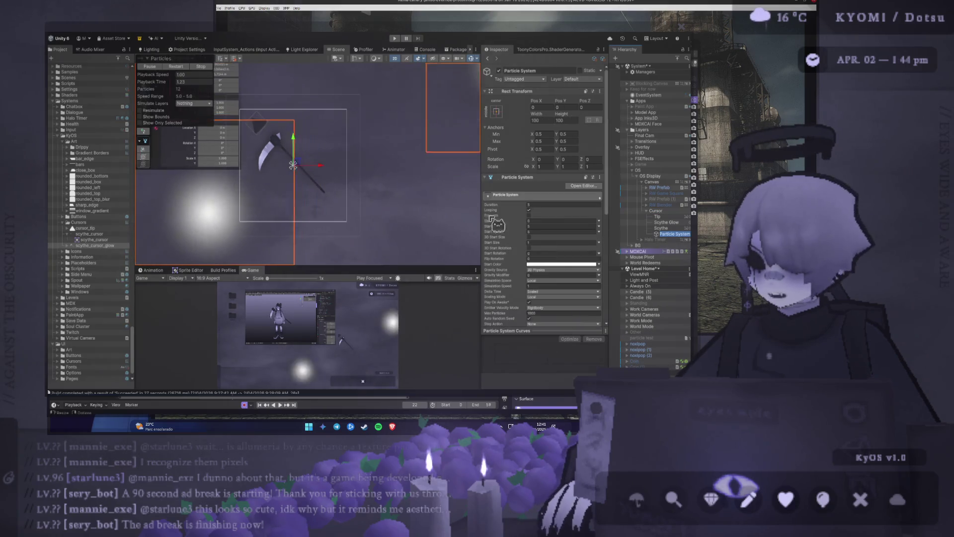
click(552, 231)
text(0)
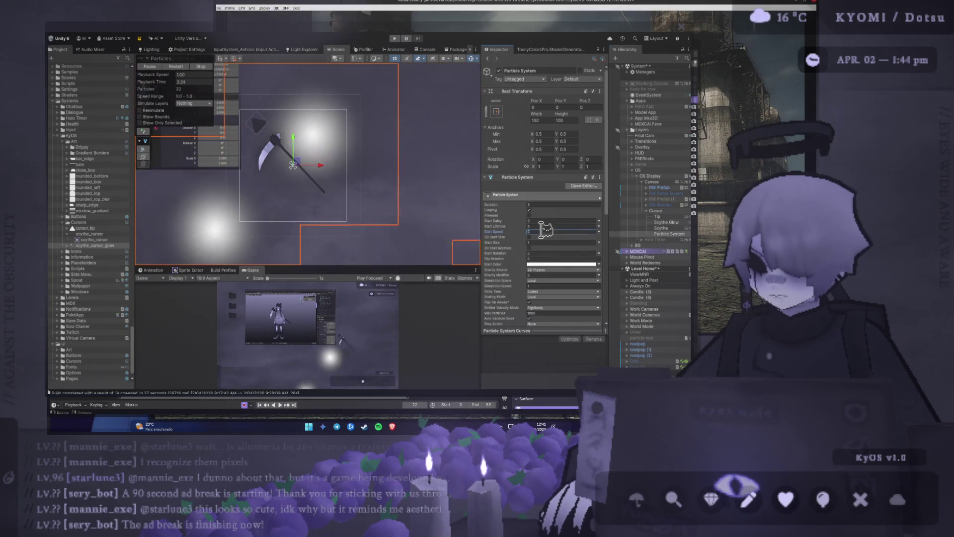
click(555, 226)
text(0)
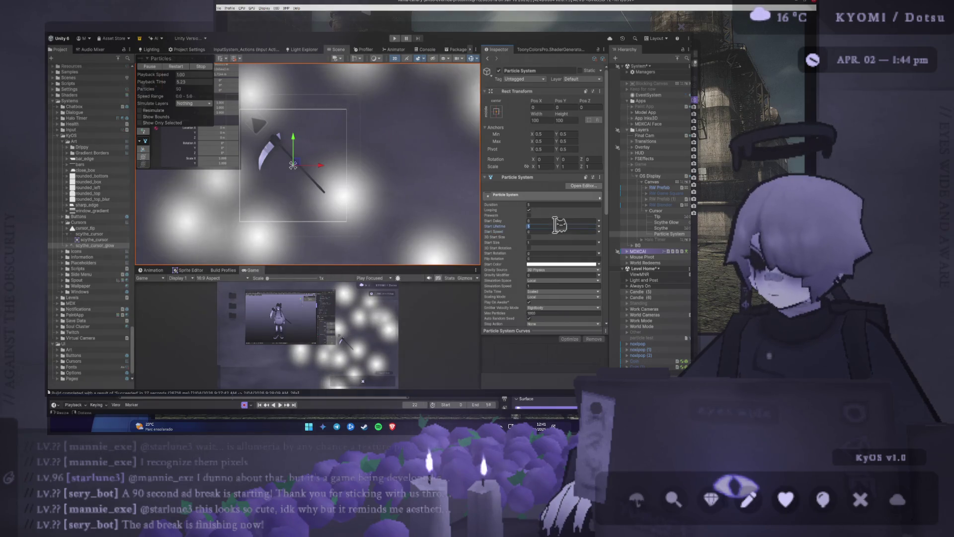
text(.0001)
click(551, 243)
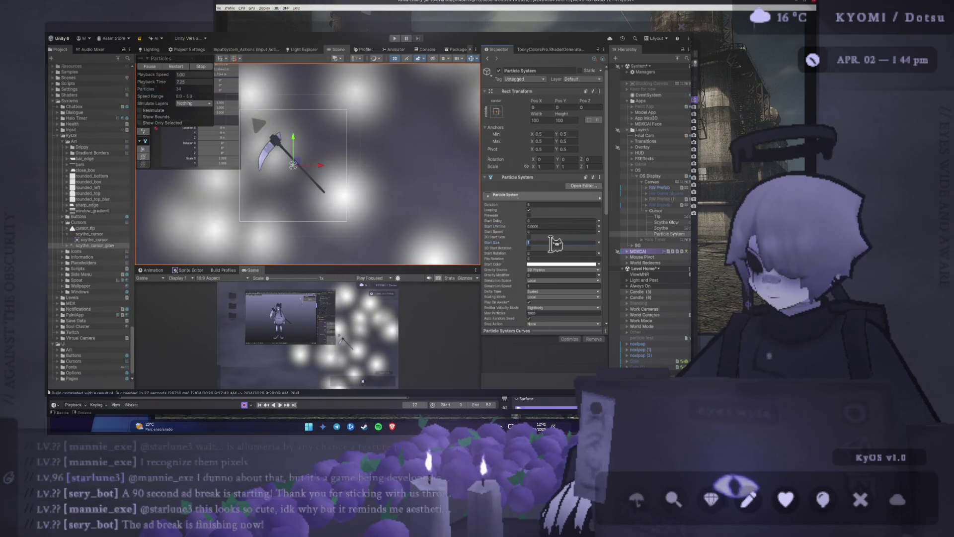
text(0.1)
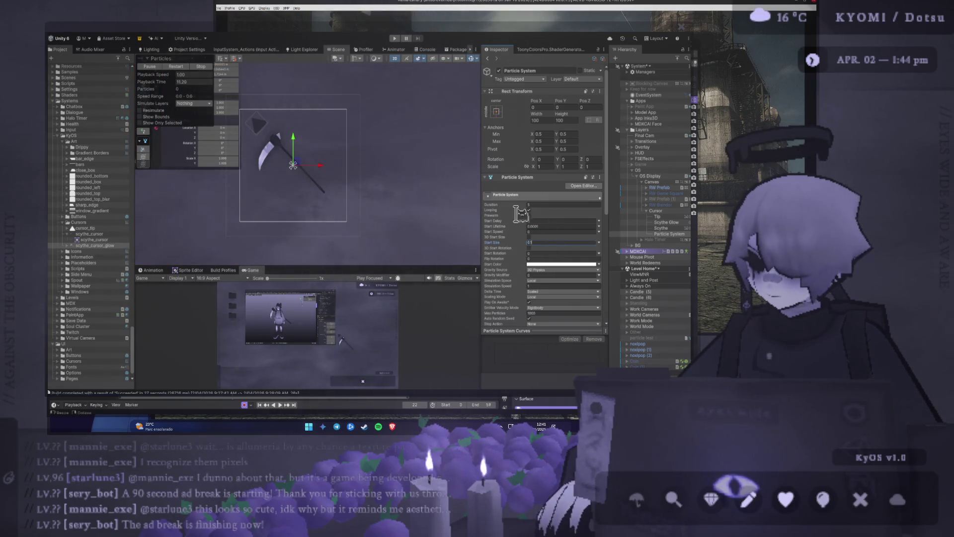
Step: Undo an accidental emitter move and restore Start Lifetime to 1
scroll(567, 237, down, 3)
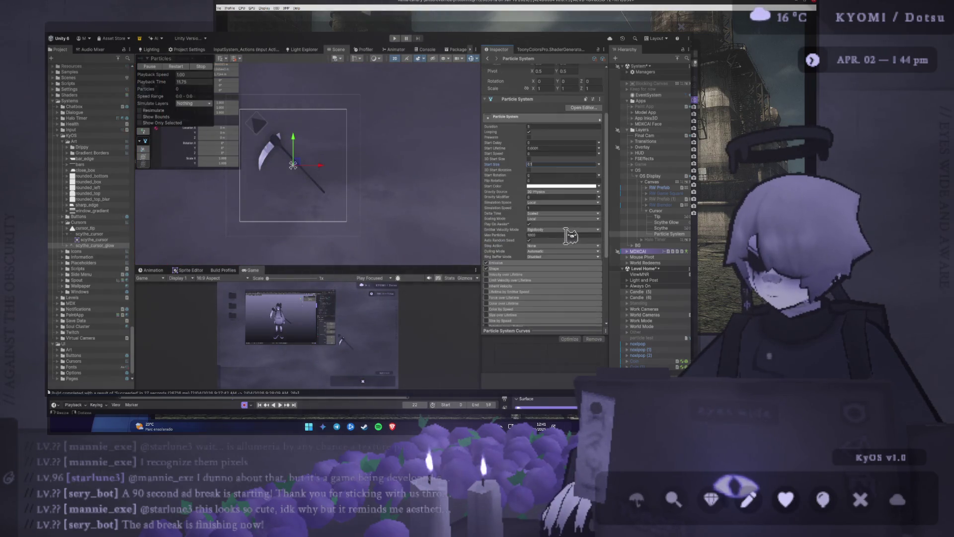
click(515, 263)
click(514, 264)
click(542, 197)
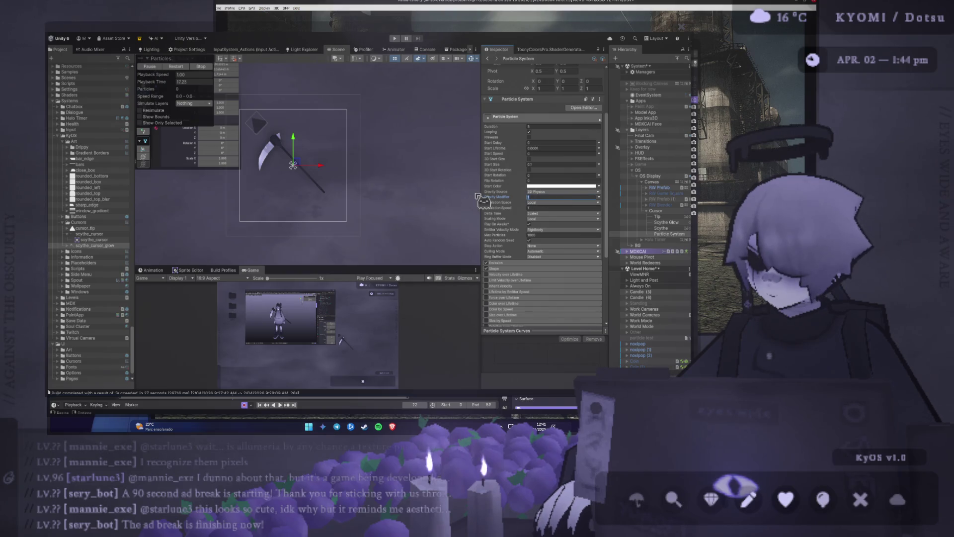
drag(297, 162, 284, 142)
key(ctrl+z)
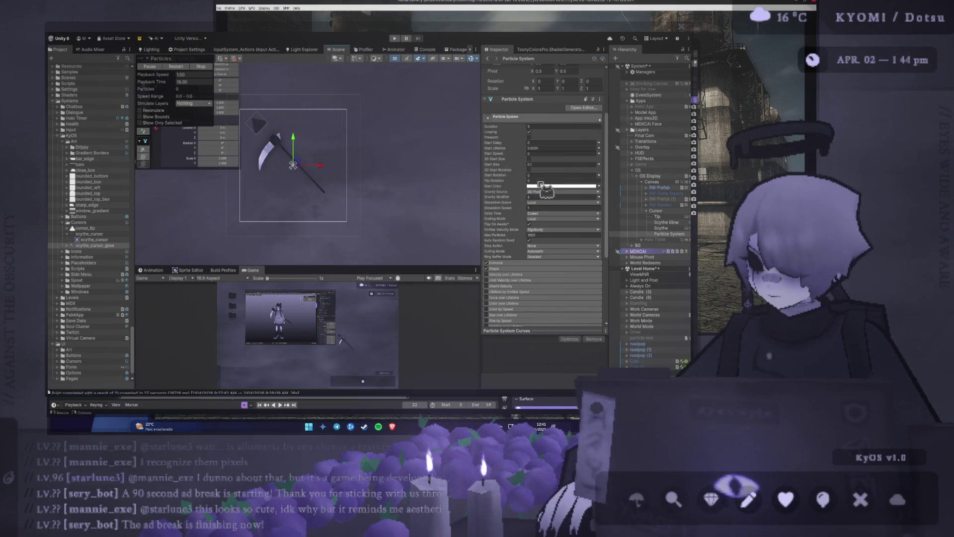
click(551, 164)
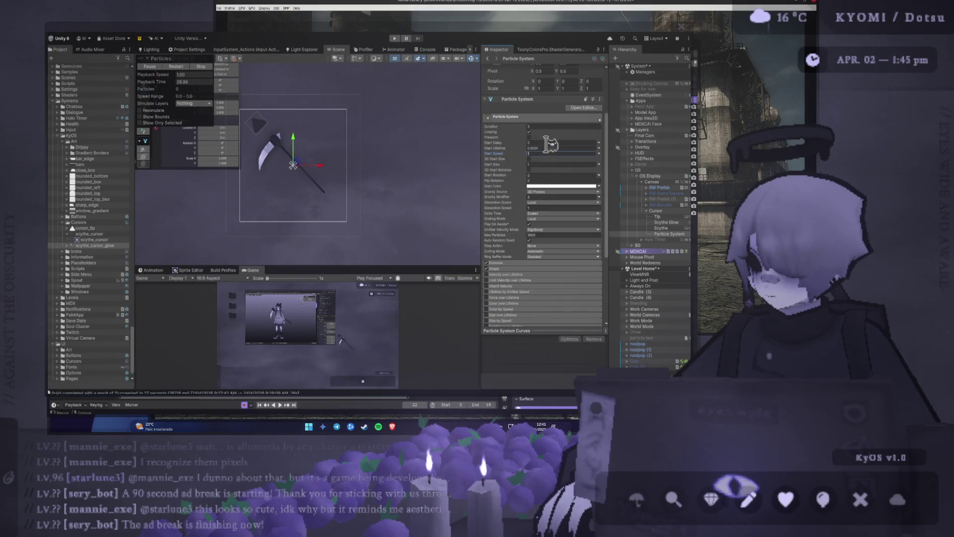
key(ctrl+z)
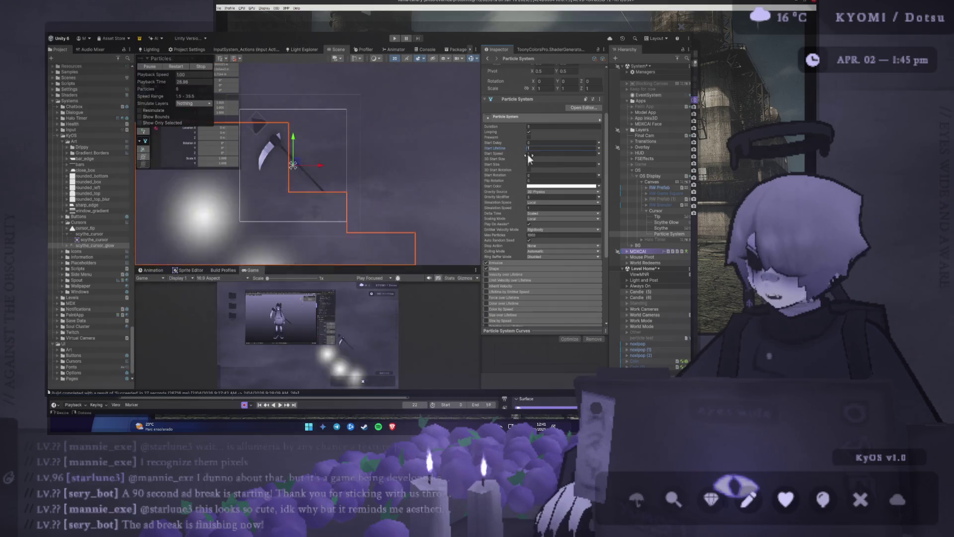
Step: Set Gravity Modifier to 1 and re-enter Start Size 0.1
text(0)
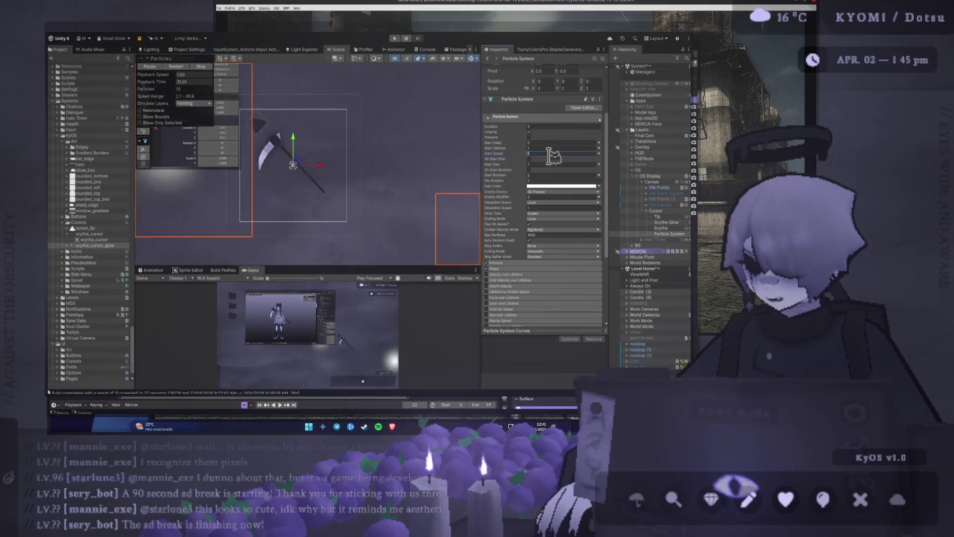
click(561, 197)
text(1)
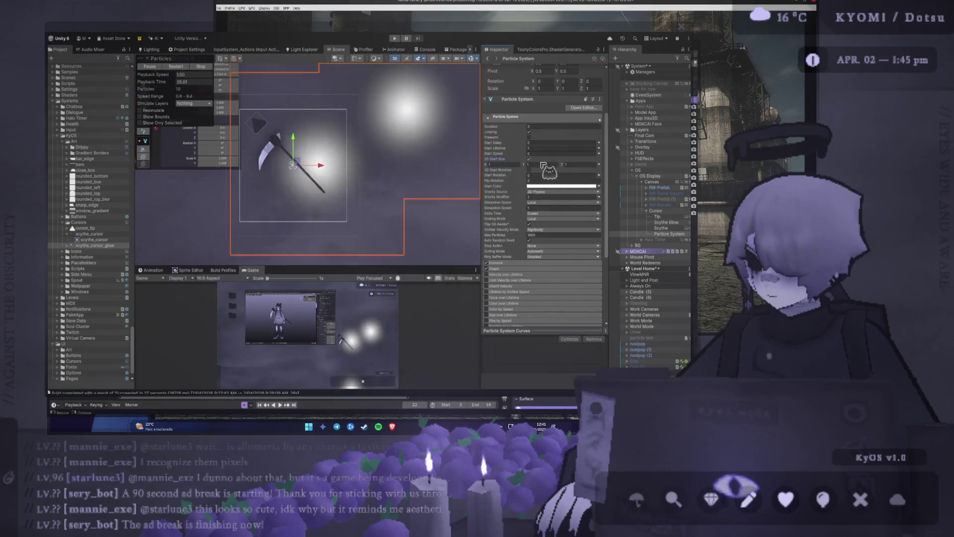
click(545, 164)
text(0.1)
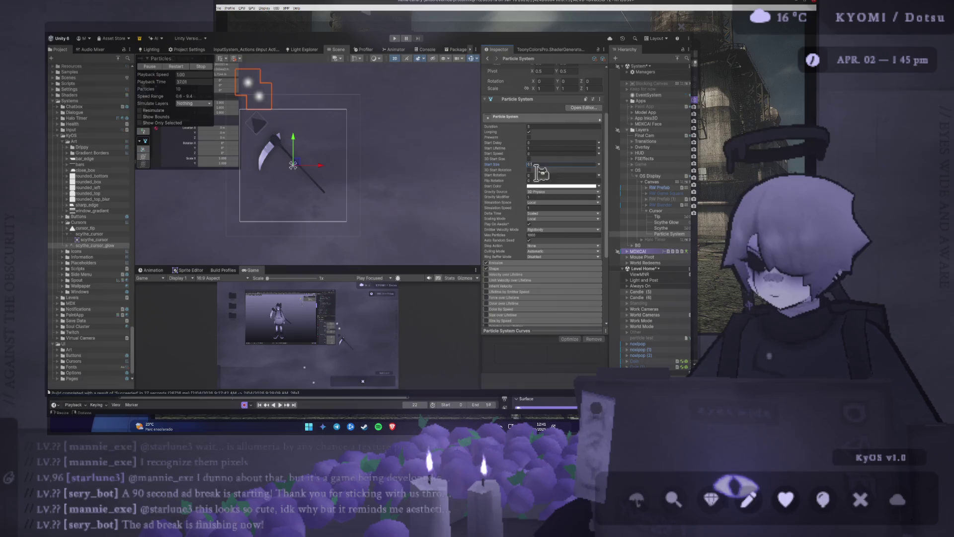
scroll(398, 160, down, 3)
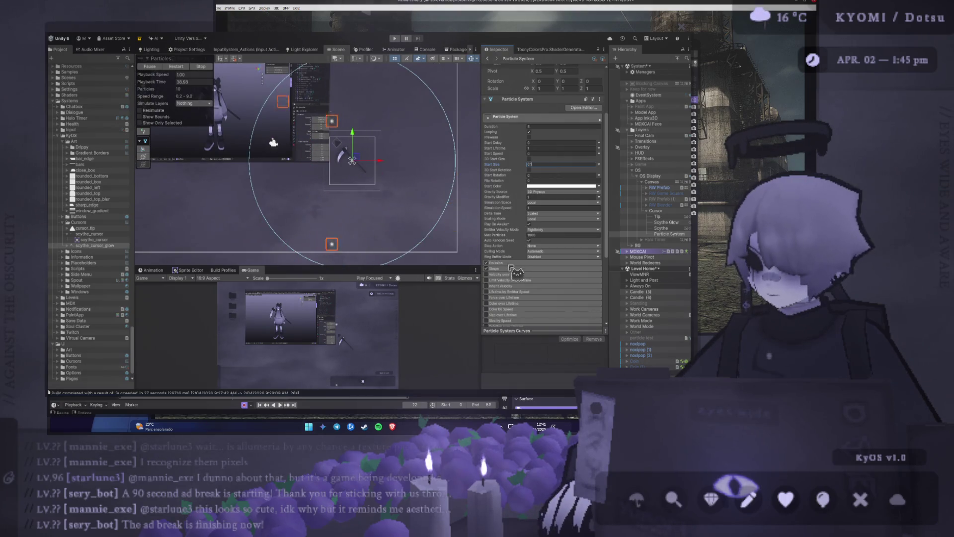
Step: Expand the Shape settings, try squashing the emitter (undone), and nudge the cone angle to 24
click(547, 269)
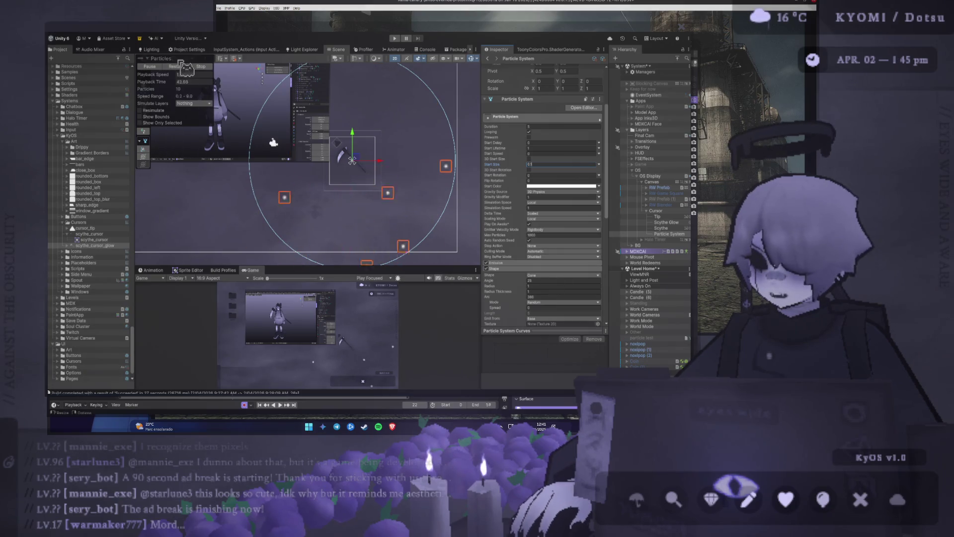
click(159, 125)
click(143, 107)
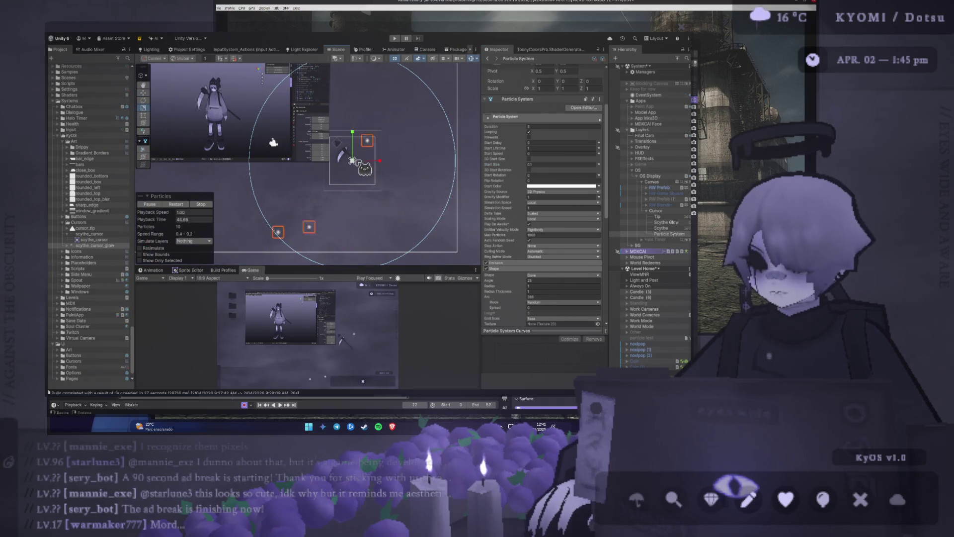
drag(379, 160, 358, 170)
key(ctrl+z)
drag(497, 282, 489, 287)
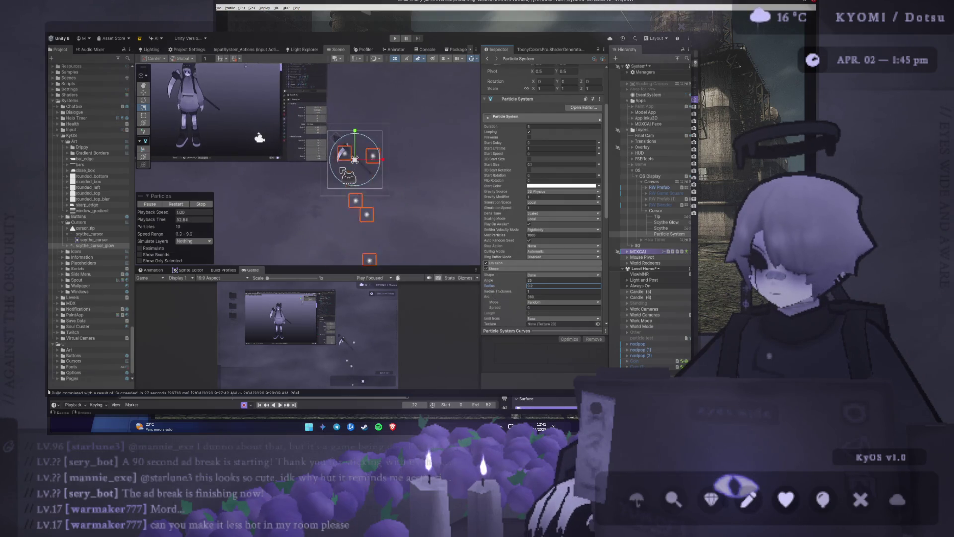
Step: Glance at the sprite in Photoshop, then frame and uniformly shrink the particle system in Unity
key(alt+Tab)
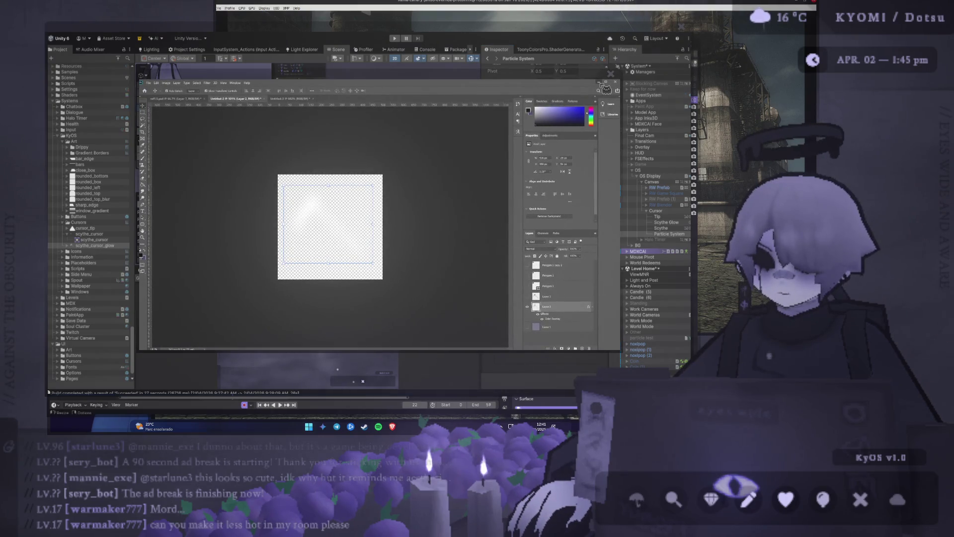
click(600, 83)
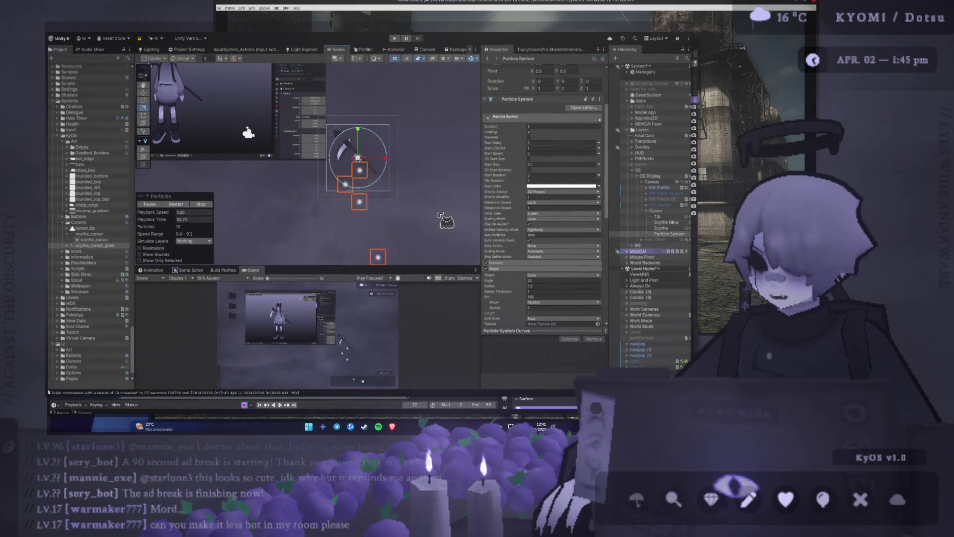
key(f)
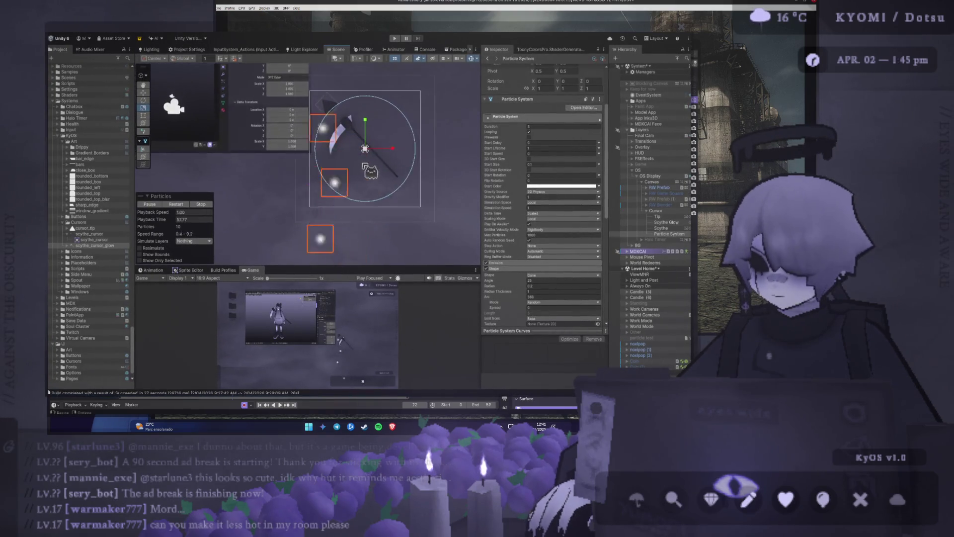
drag(340, 182, 328, 188)
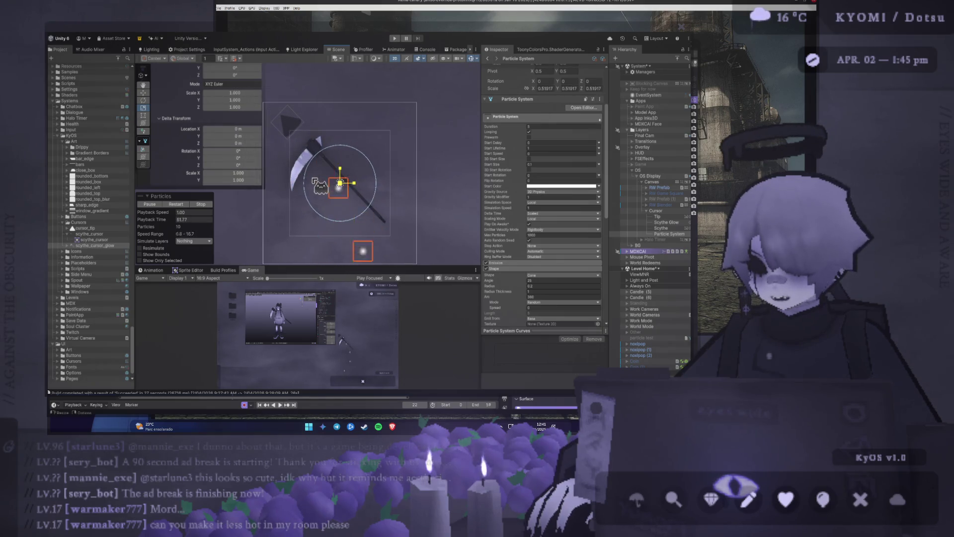
click(144, 92)
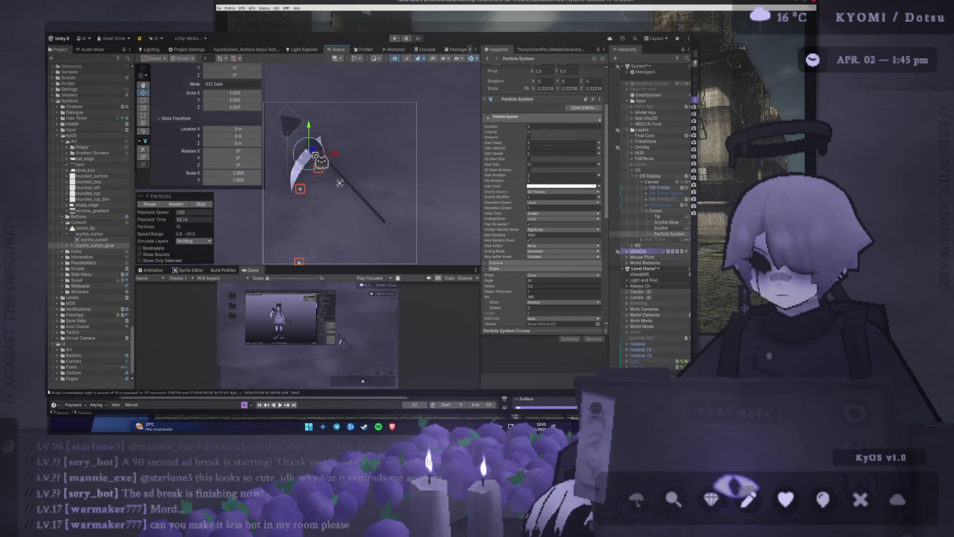
Step: Set Gravity Modifier to 0.1, enlarge the Game preview, and reopen the Shape settings
scroll(340, 183, up, 3)
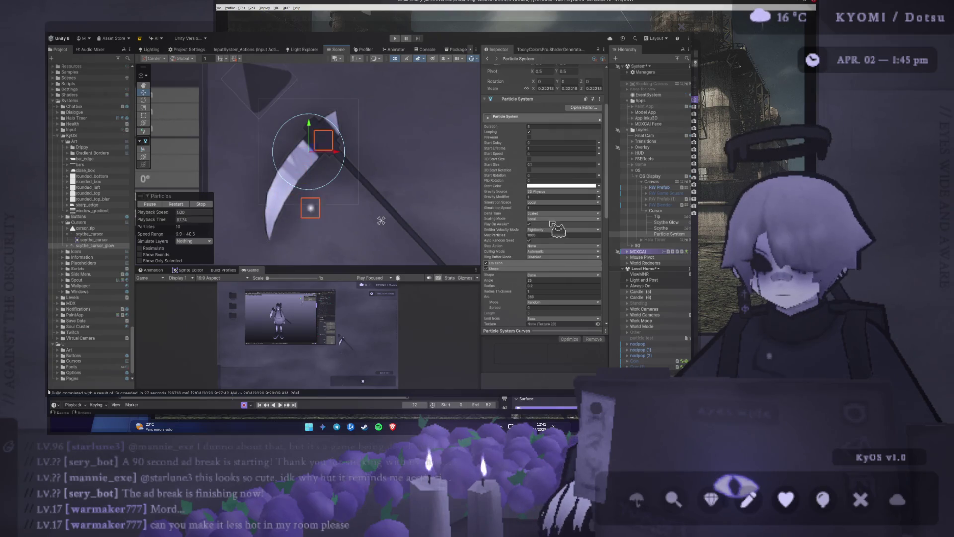
text(0.1)
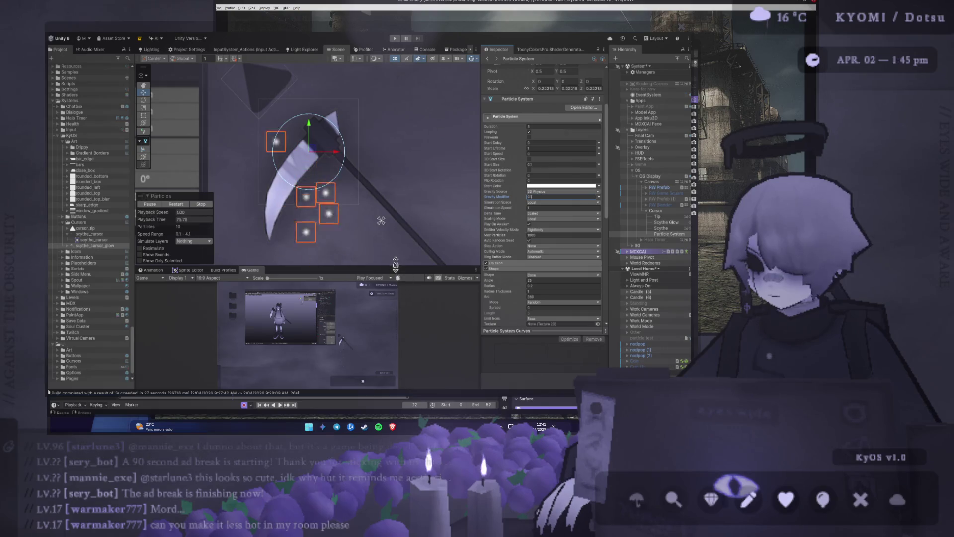
mouse_move(400, 267)
mouse_down()
mouse_move(360, 111)
mouse_move(371, 223)
mouse_up()
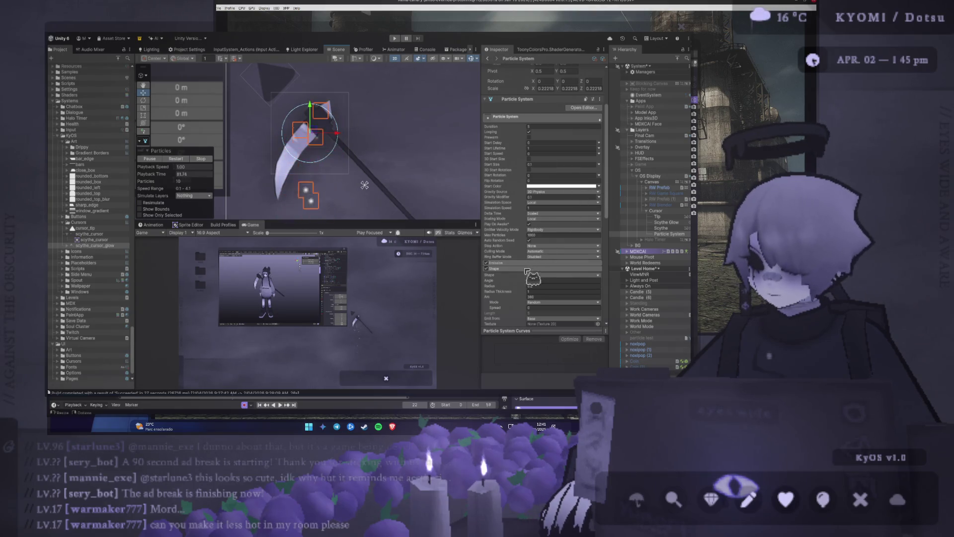
click(541, 268)
click(546, 269)
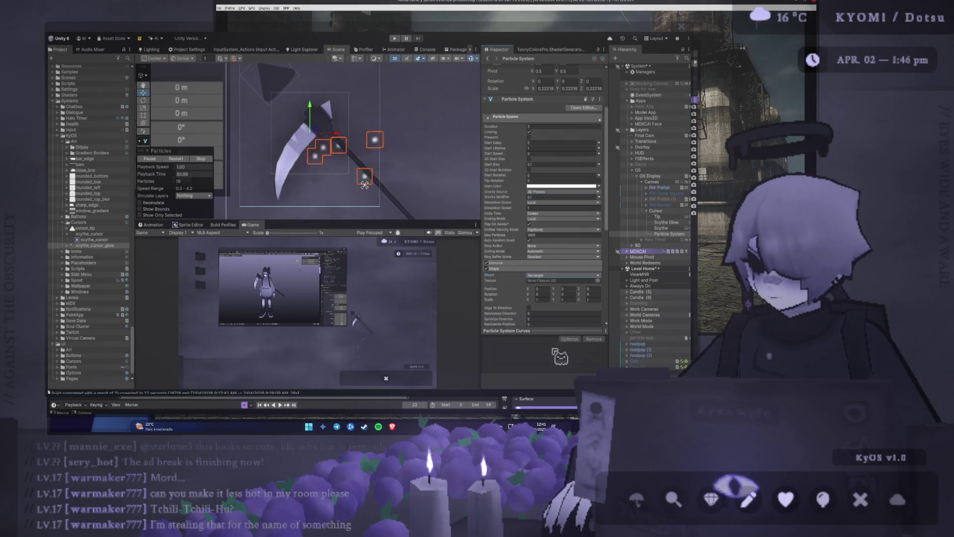
Step: Set the rectangle emitter's Scale X and Scale Y to 0.1
key(f)
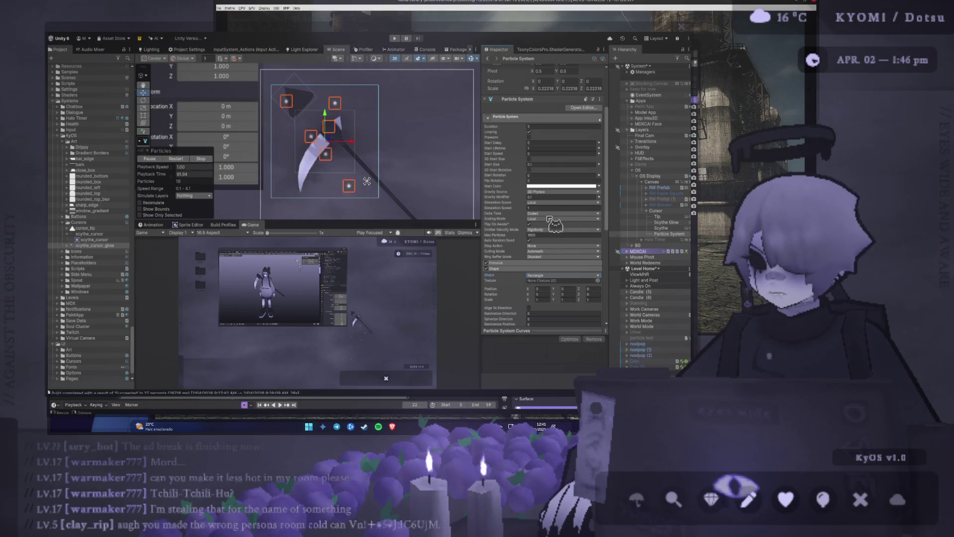
click(547, 300)
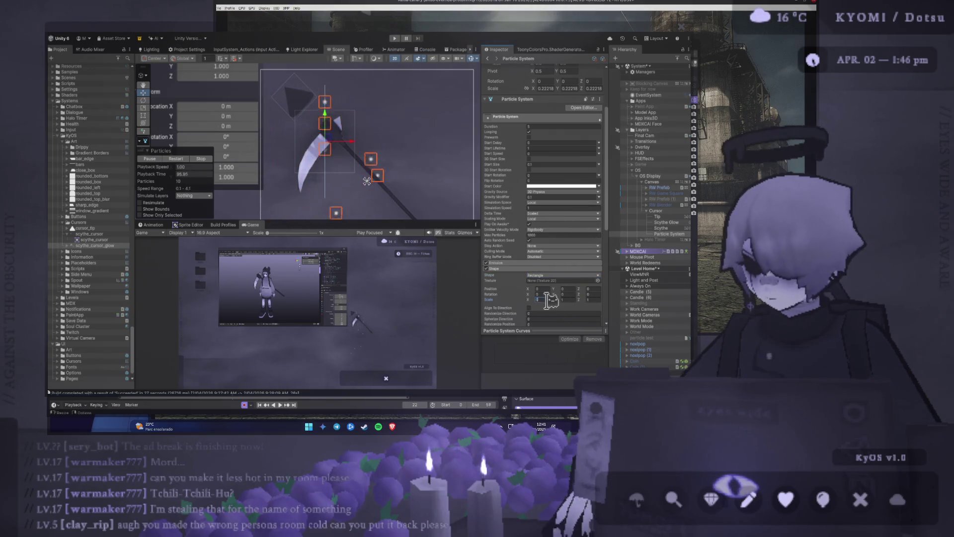
text(0.1)
click(566, 299)
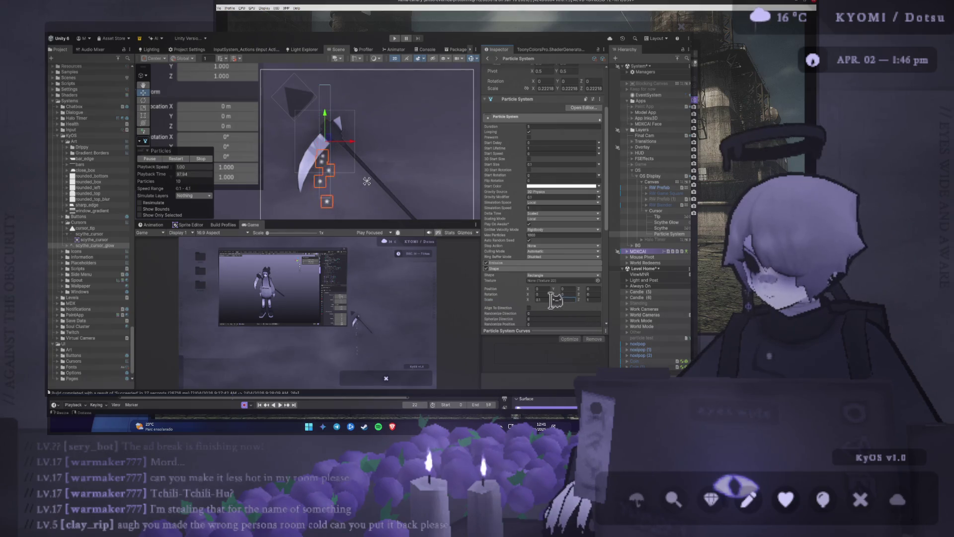
text(0.1)
Step: Stretch and rotate the emitter along the blade, with Scale Z 1 and Scale X 0.42
scroll(342, 148, up, 2)
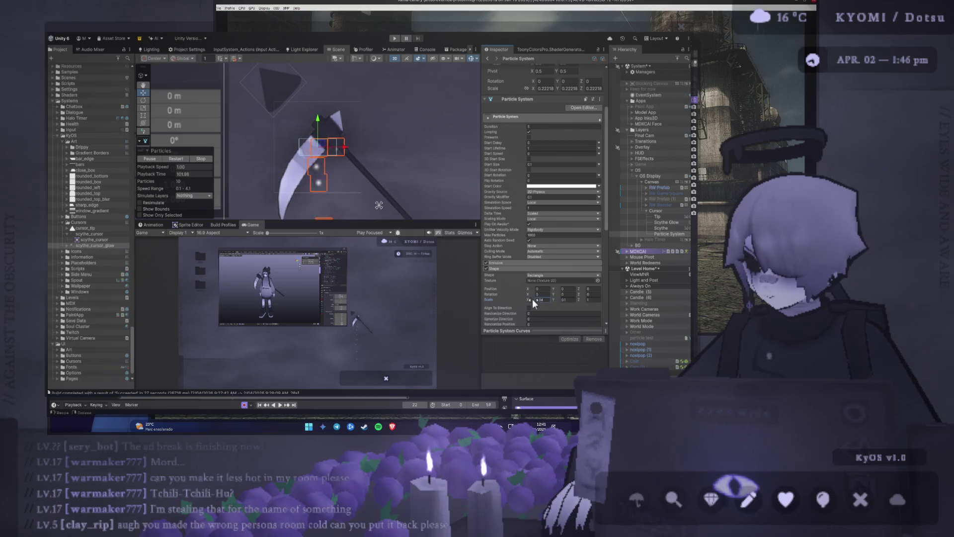
mouse_move(532, 300)
mouse_down()
mouse_move(539, 308)
mouse_move(494, 301)
mouse_move(549, 304)
mouse_up()
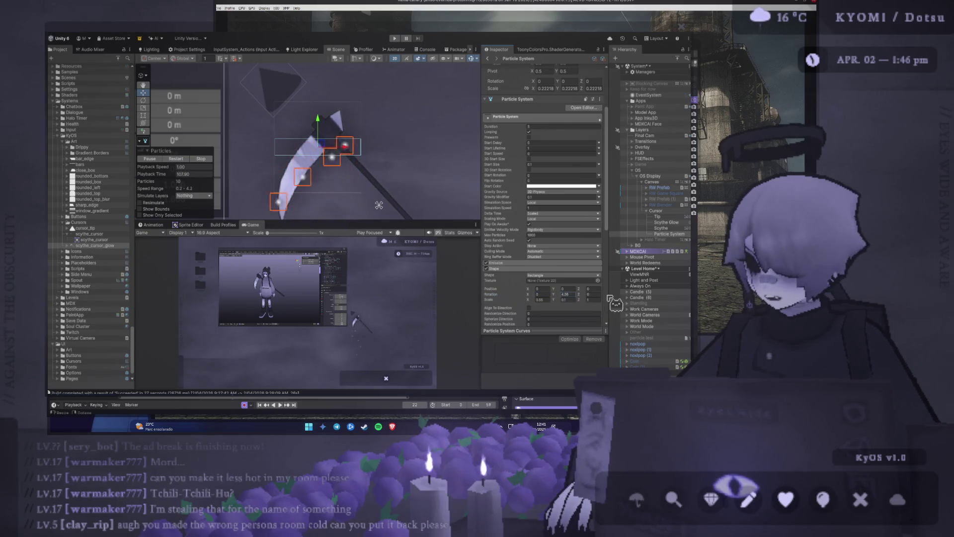
mouse_move(592, 294)
mouse_down()
mouse_move(646, 303)
mouse_move(392, 310)
mouse_move(157, 287)
mouse_up()
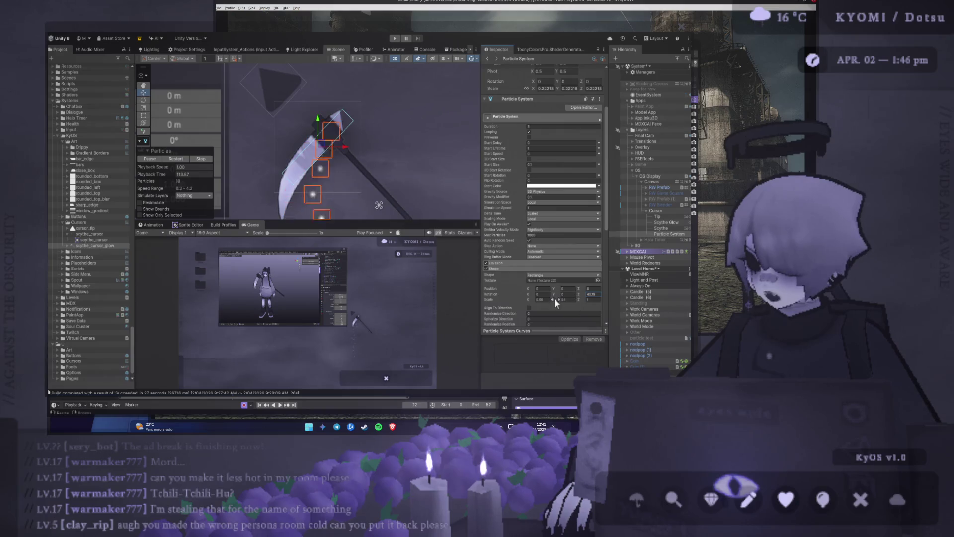
drag(556, 302, 556, 303)
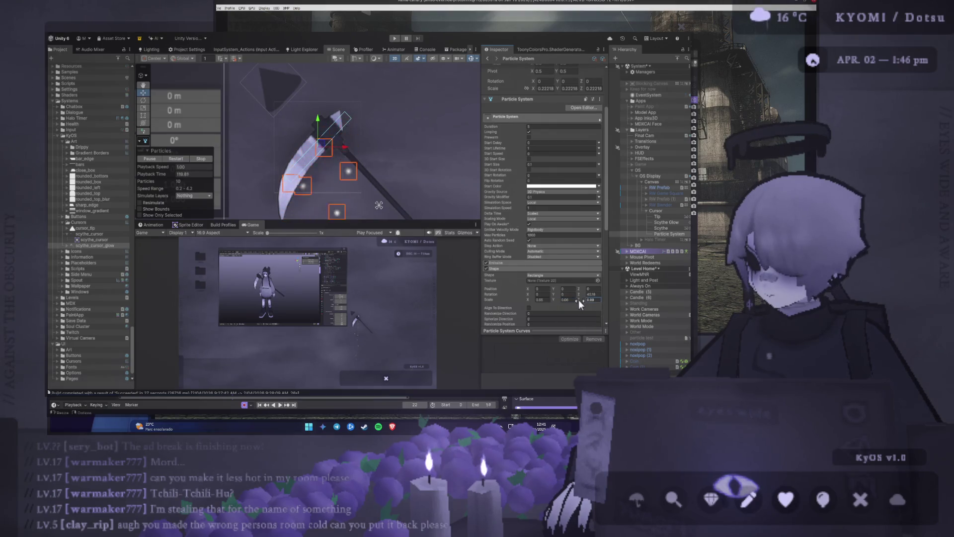
text(1)
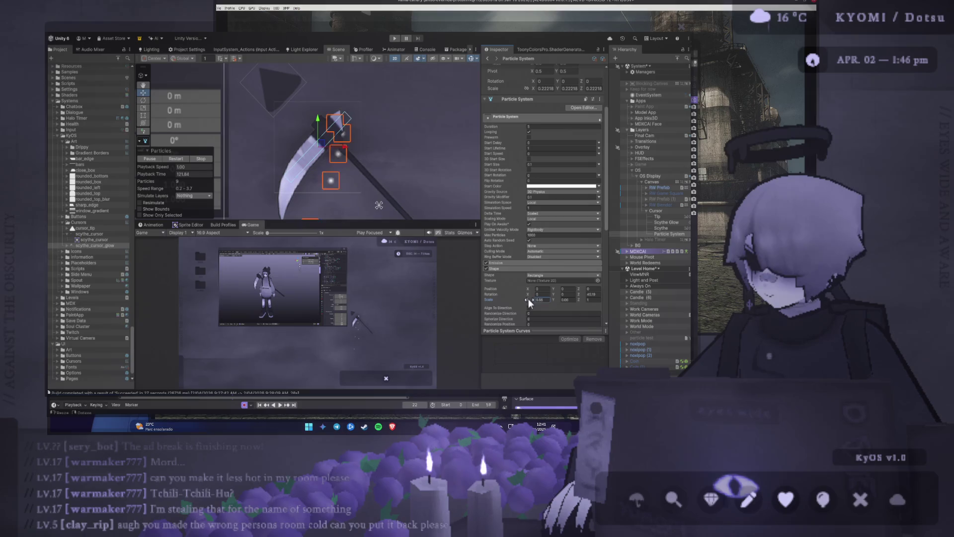
drag(527, 299, 520, 298)
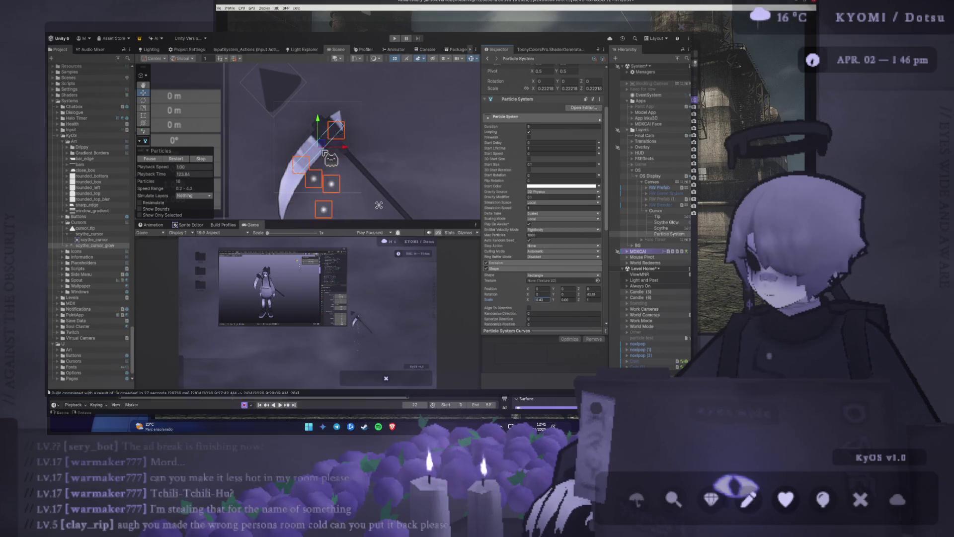
scroll(318, 159, down, 2)
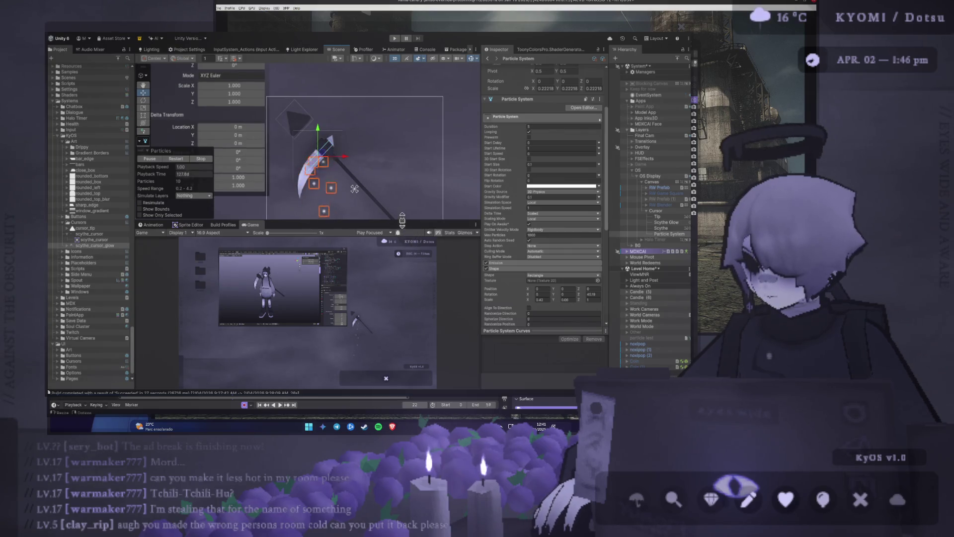
mouse_move(400, 221)
mouse_down()
mouse_move(382, 62)
mouse_move(378, 200)
mouse_up()
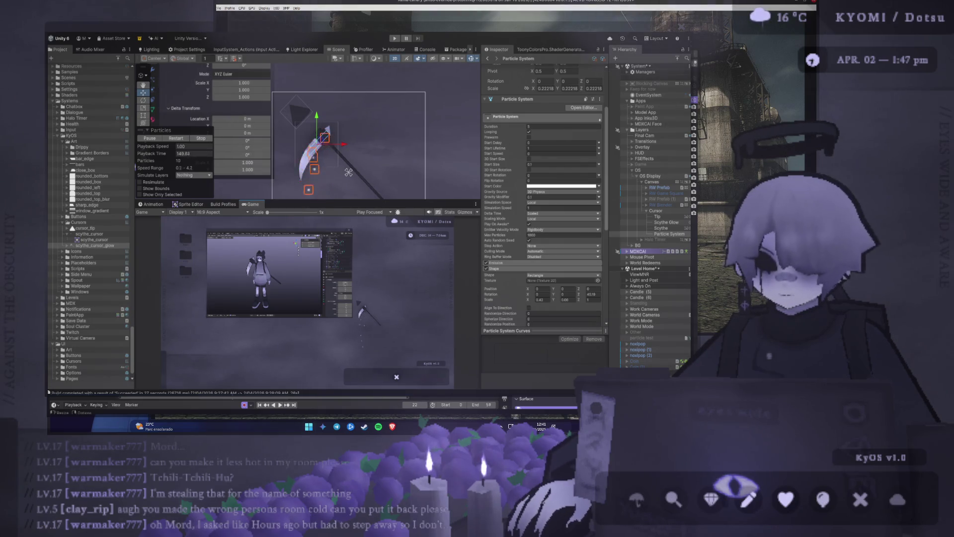
key(alt+Tab)
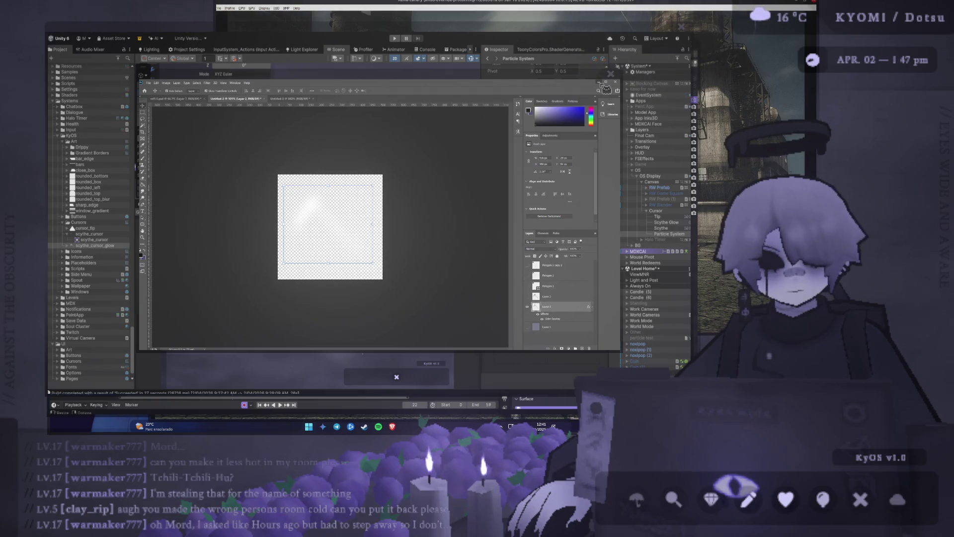
click(601, 83)
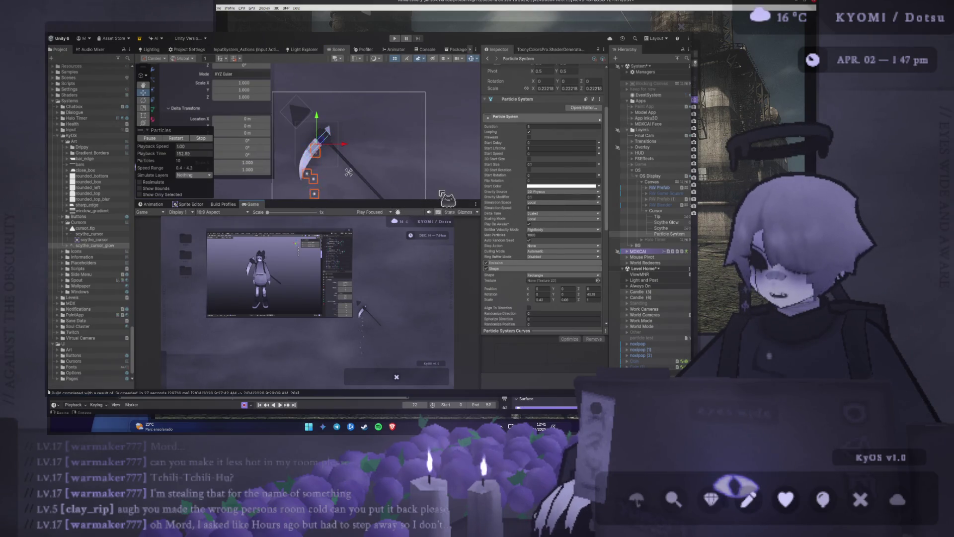
scroll(527, 204, down, 3)
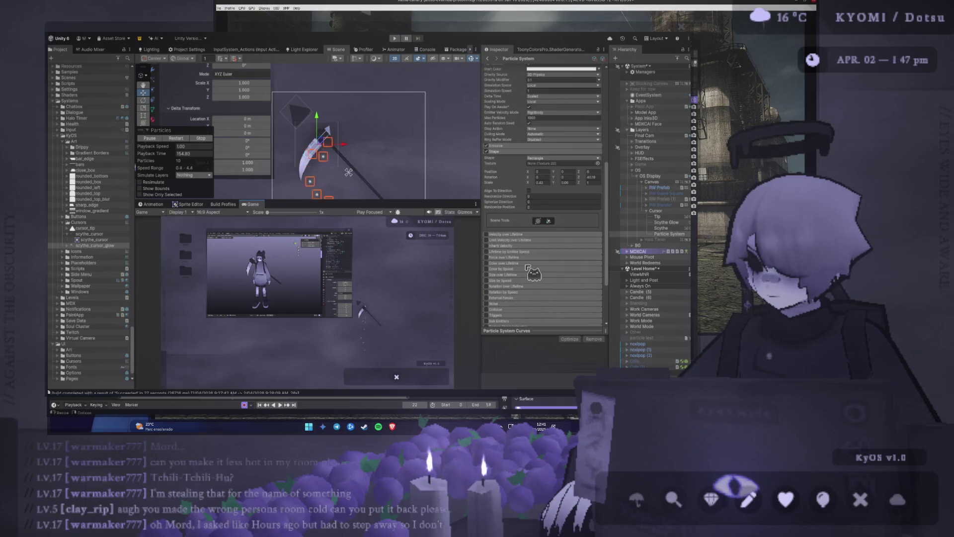
scroll(526, 271, down, 1)
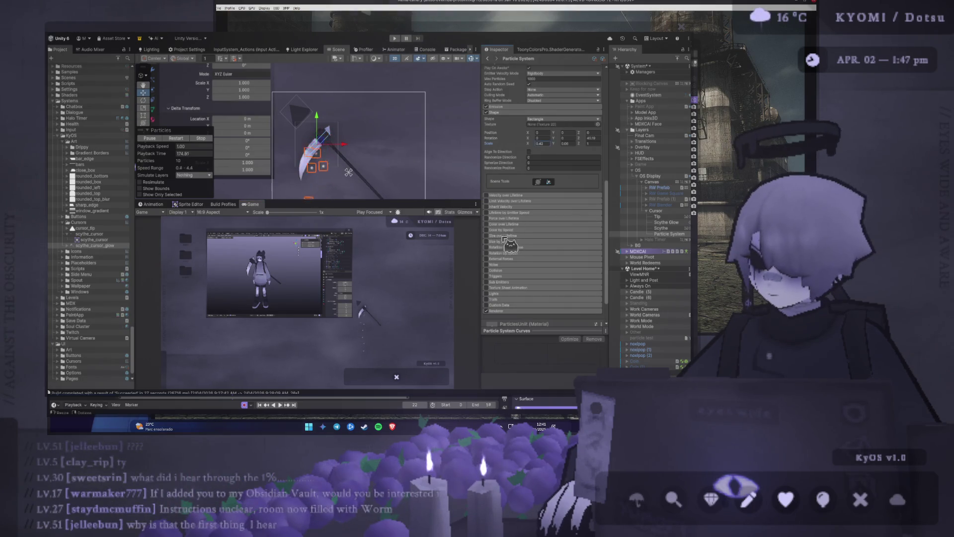
Step: Enable Color over Lifetime on the scythe particles, then bring Photoshop back to the front
click(498, 224)
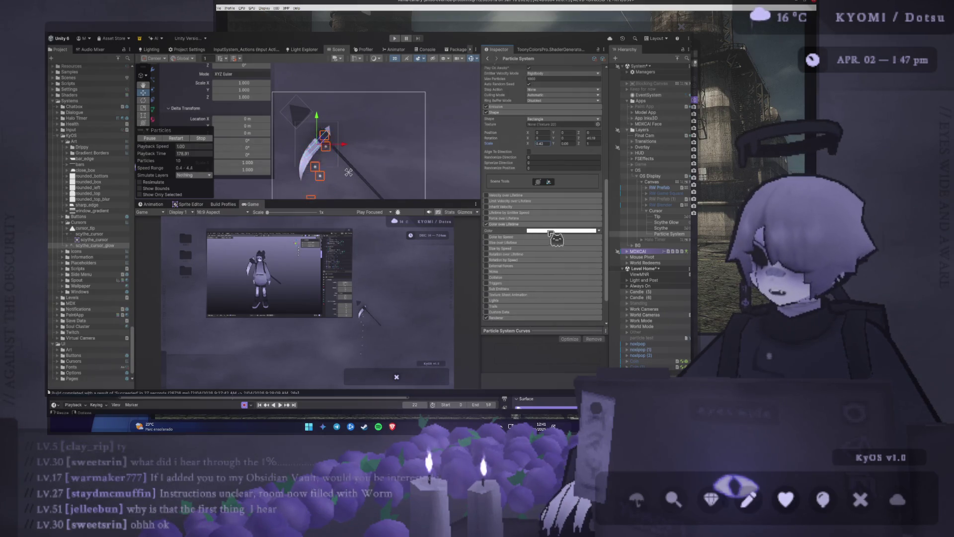
key(alt+Tab)
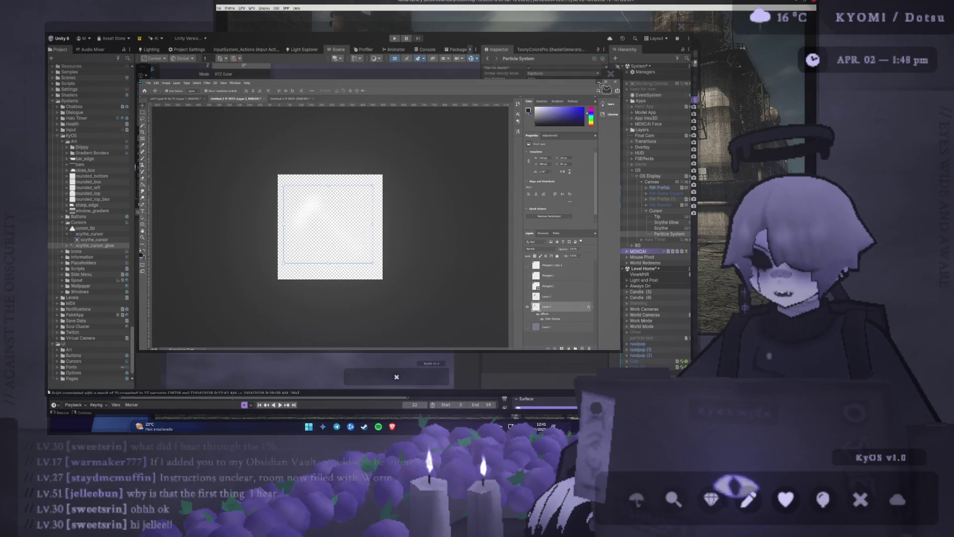
click(601, 83)
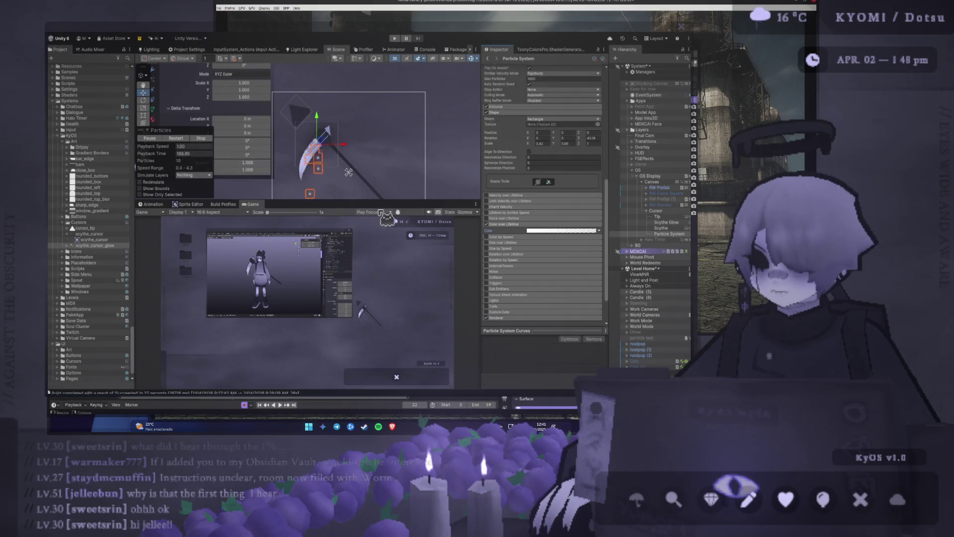
mouse_move(386, 201)
mouse_down()
mouse_move(385, 111)
mouse_move(385, 214)
mouse_up()
scroll(563, 258, up, 3)
key(alt+Tab)
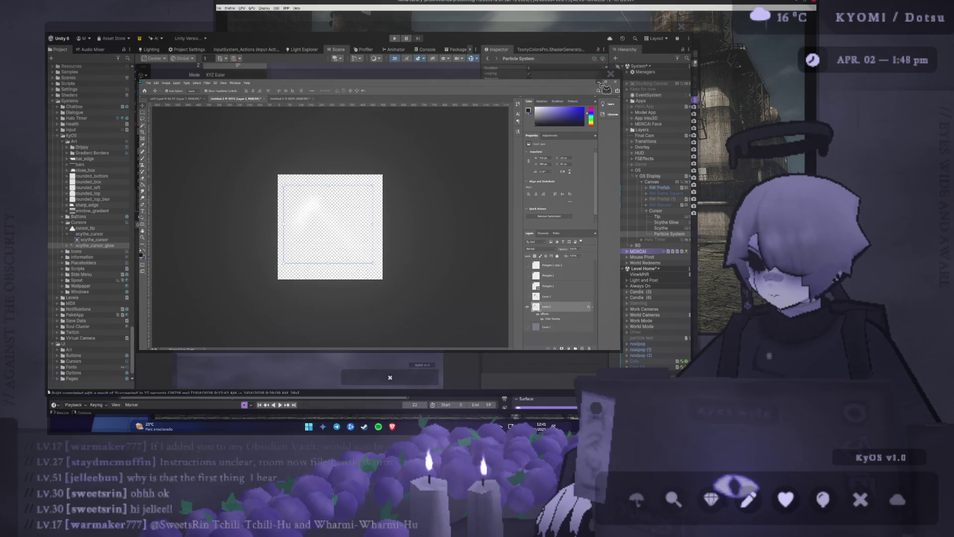
Step: Back in Unity, reselect the Cursor's Particle System and enlarge the Scene view to watch its particles
click(601, 83)
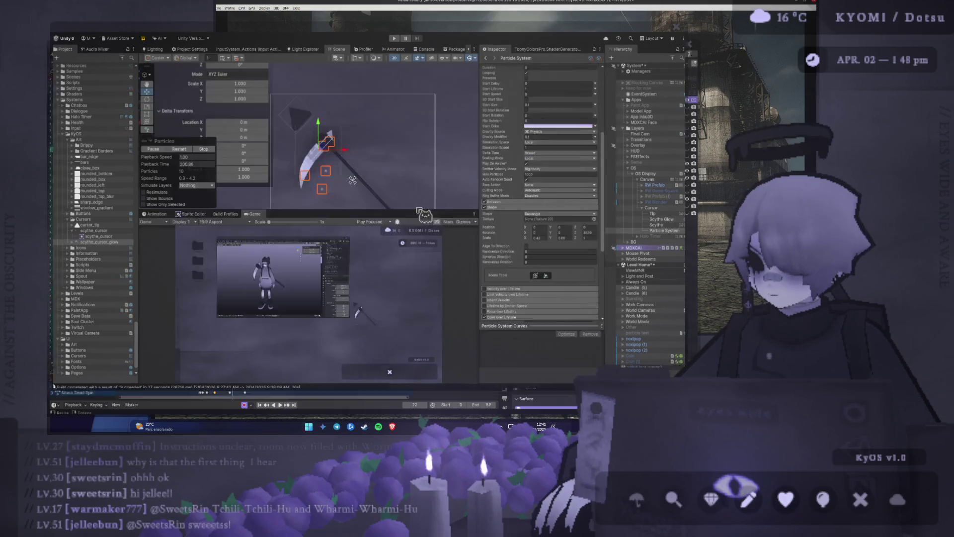
drag(397, 219, 392, 97)
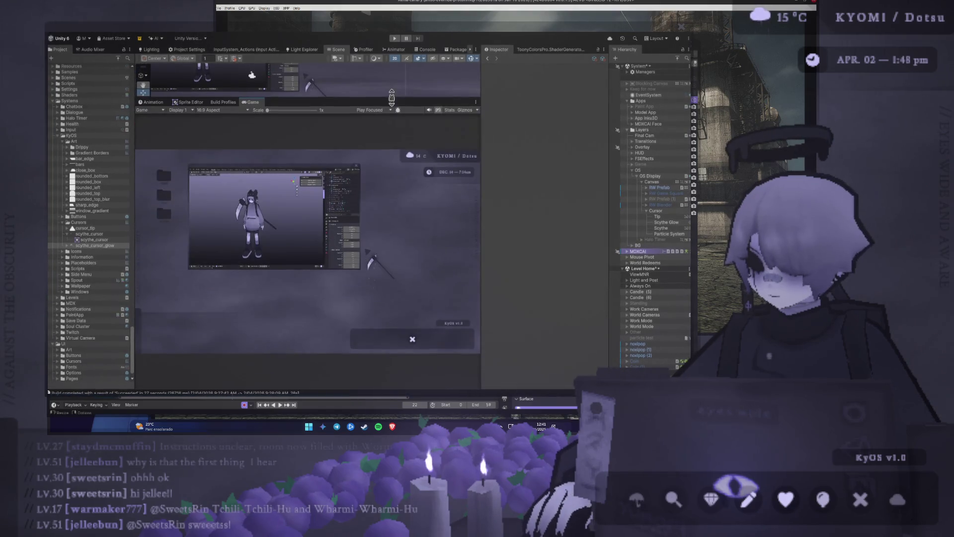
click(666, 223)
click(671, 233)
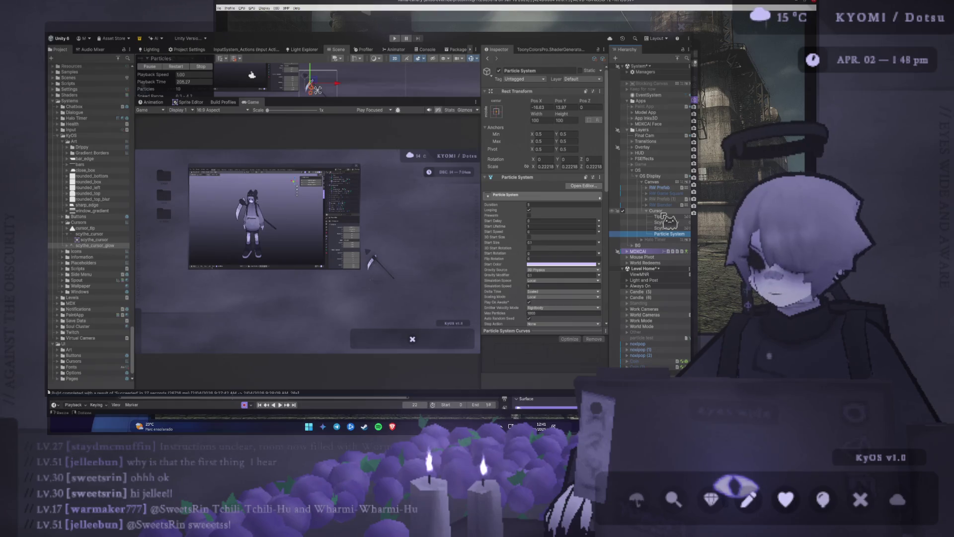
click(657, 211)
click(671, 234)
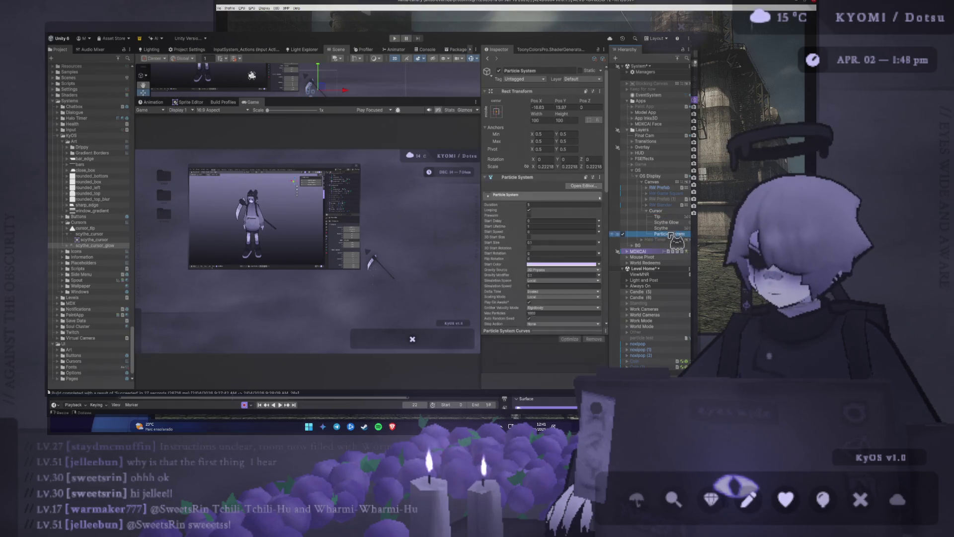
drag(308, 99, 309, 320)
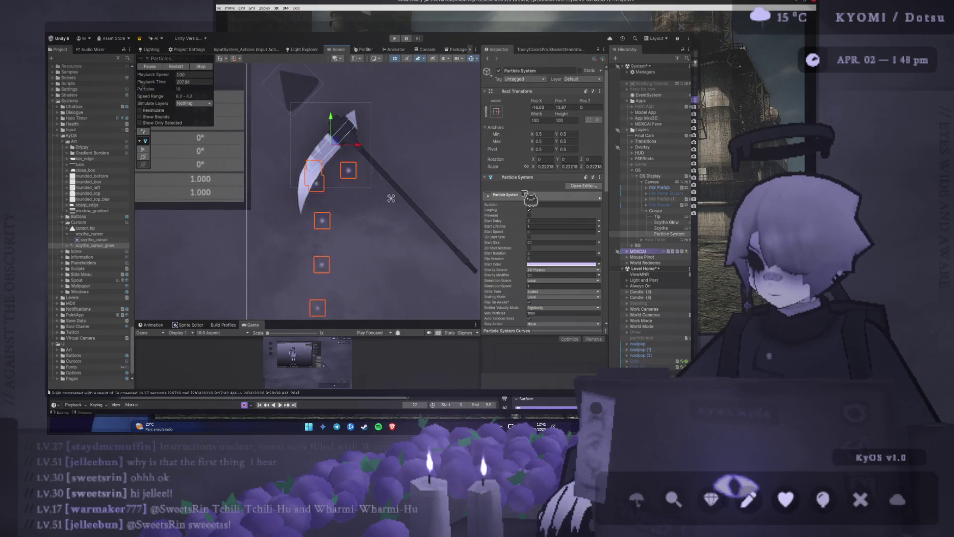
scroll(526, 194, down, 13)
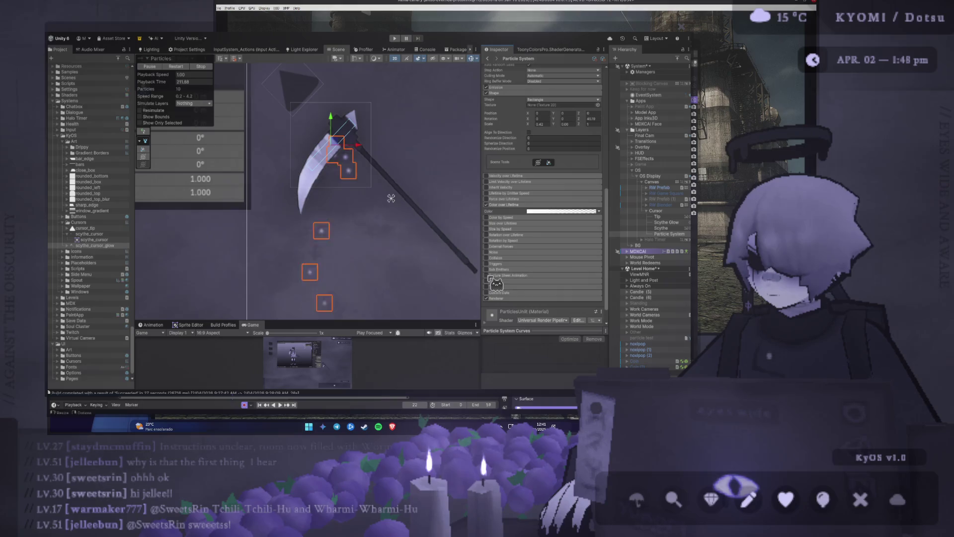
Step: Set Texture Sheet Animation Mode from Grid to Sprites, then switch to the Photoshop canvas
click(492, 276)
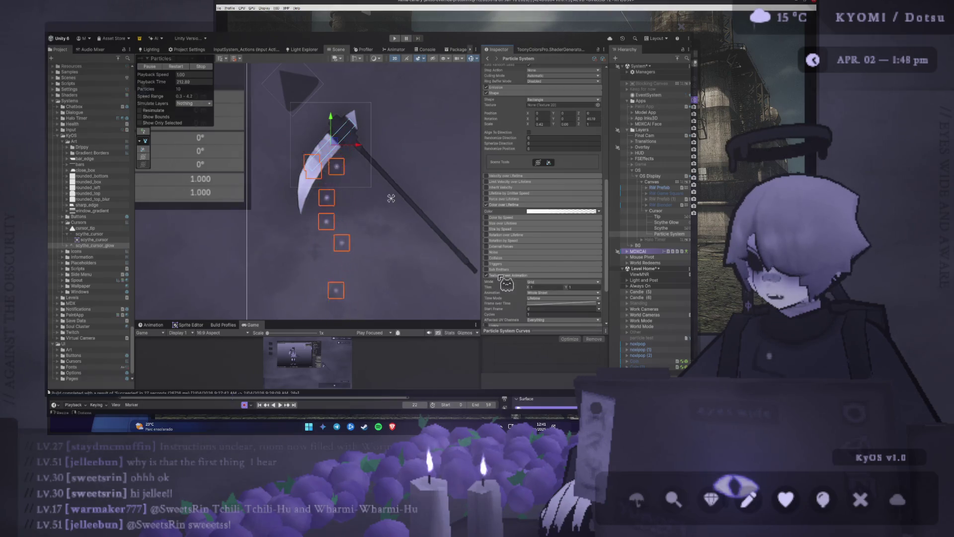
click(572, 282)
click(572, 289)
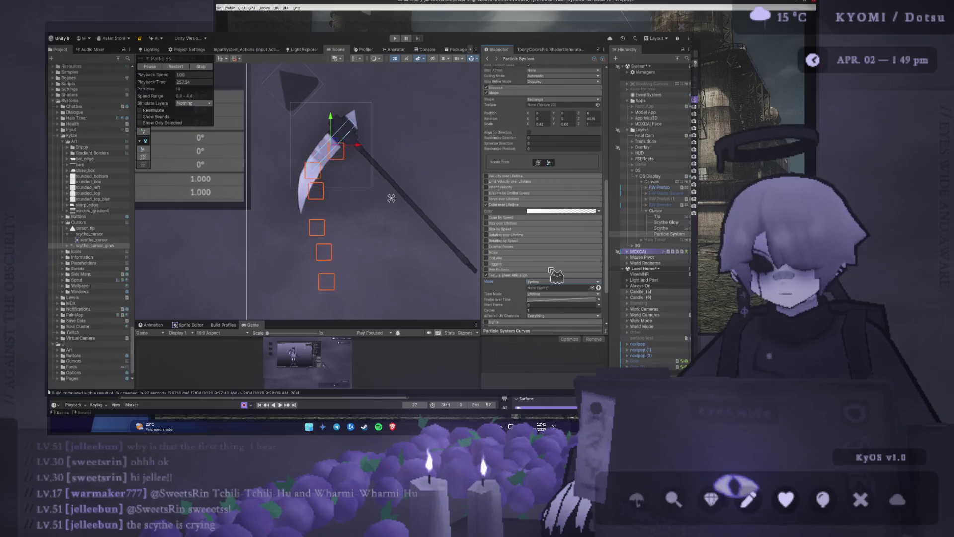
scroll(411, 227, up, 1)
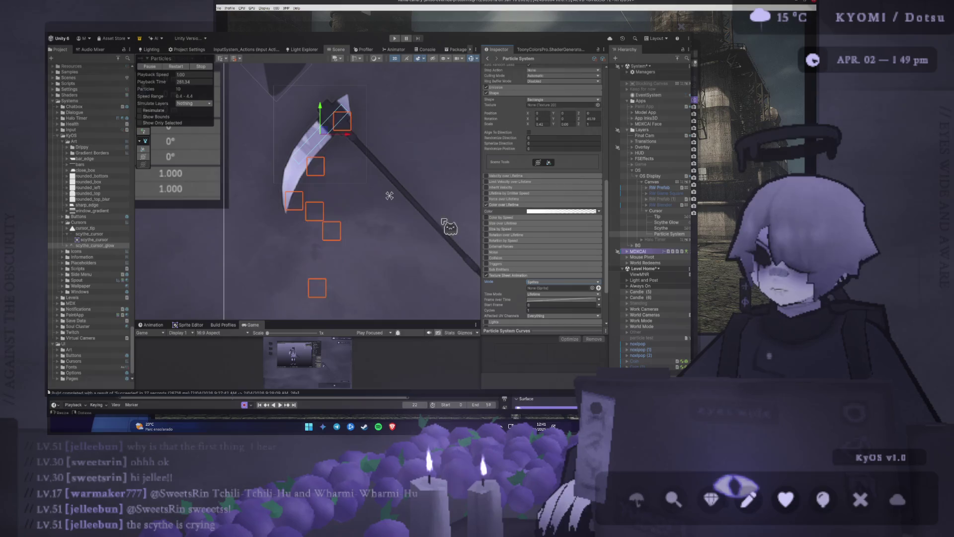
click(546, 277)
click(547, 277)
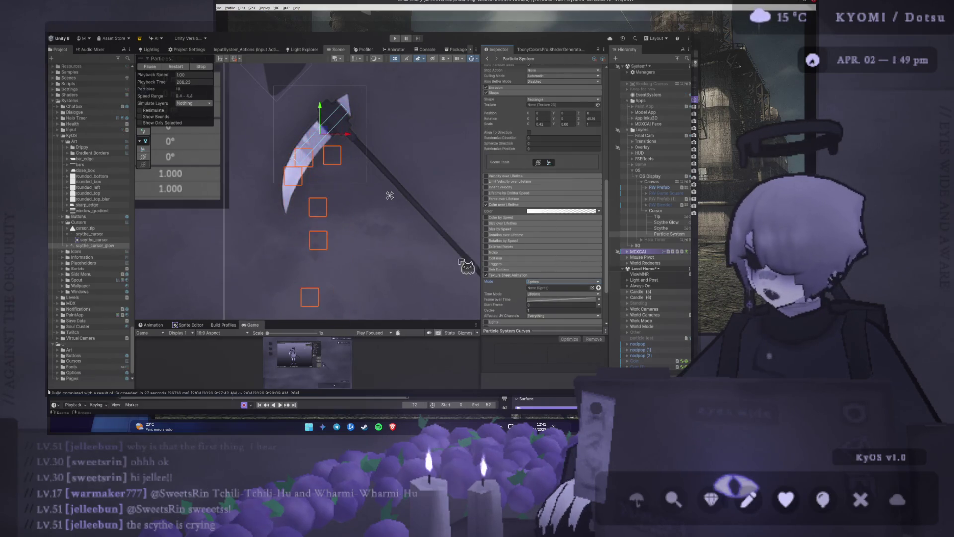
mouse_move(396, 321)
mouse_down()
mouse_move(403, 196)
mouse_move(409, 356)
mouse_move(409, 346)
mouse_up()
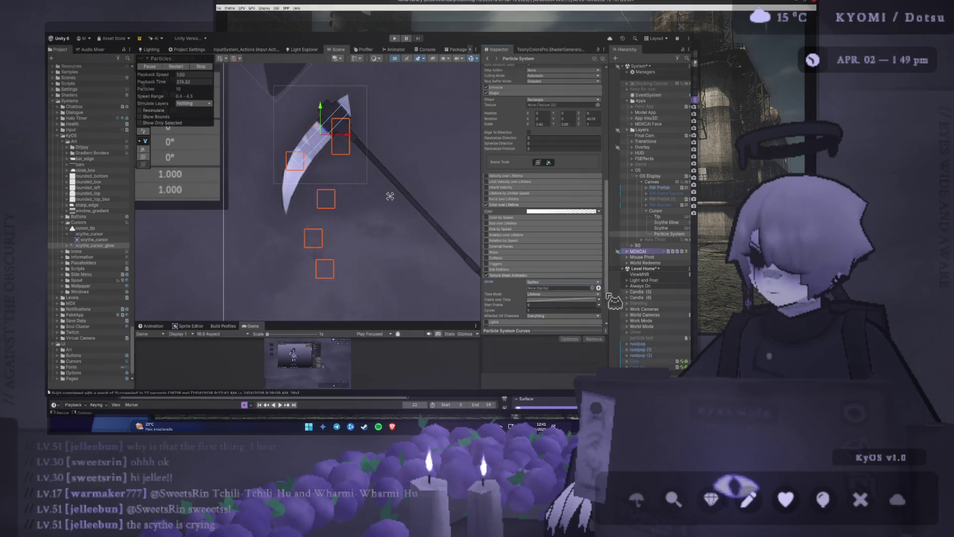
key(alt+Tab)
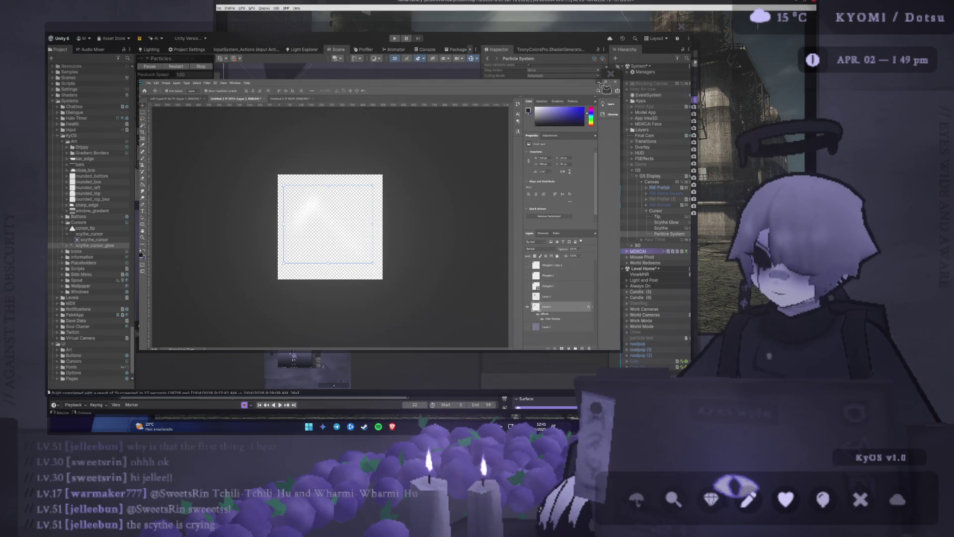
Step: Move and shrink the Photoshop window so the Unity editor shows behind it
mouse_move(606, 88)
mouse_down()
mouse_move(402, 124)
mouse_move(776, 97)
mouse_up()
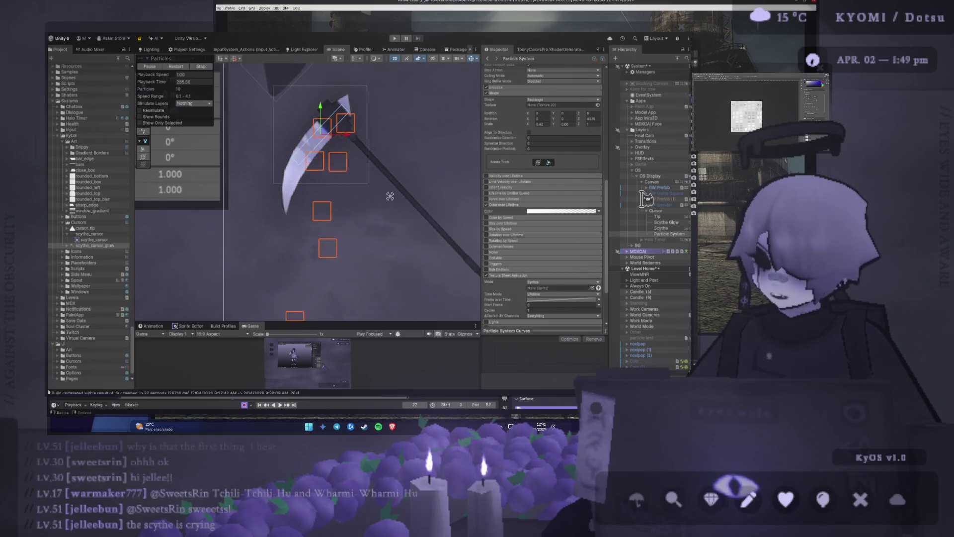
Step: Assign blur_circle_128 to the Texture Sheet Animation Sprite slot and locate it in the Project
key(Return)
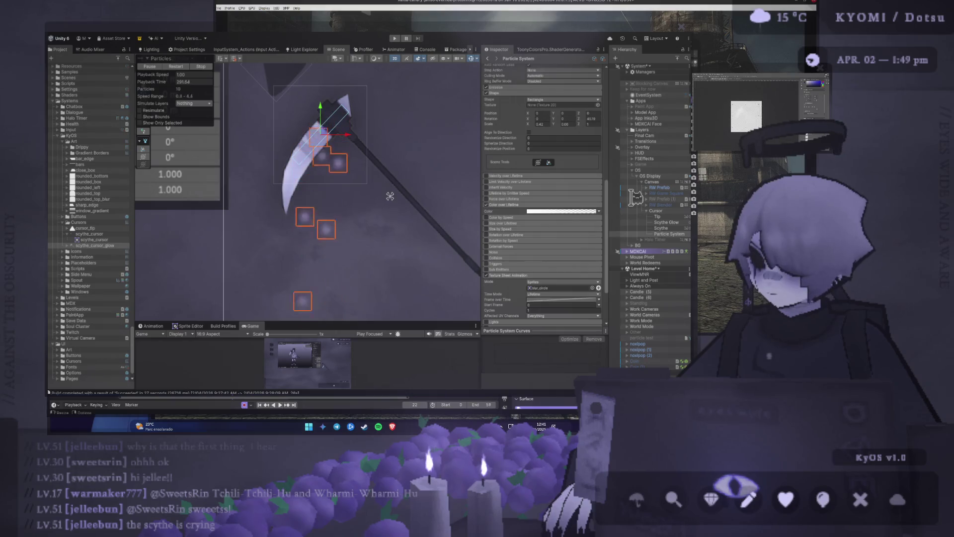
click(541, 288)
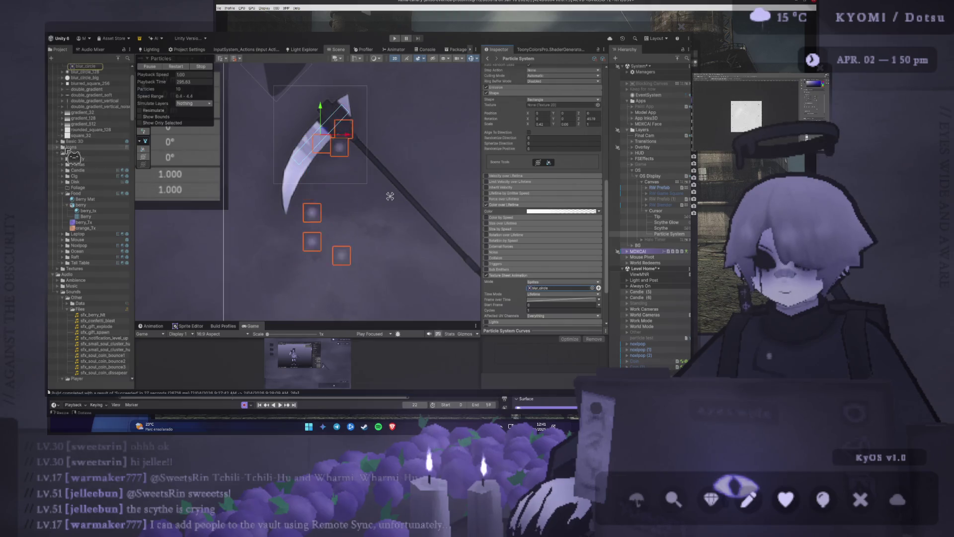
scroll(103, 216, up, 3)
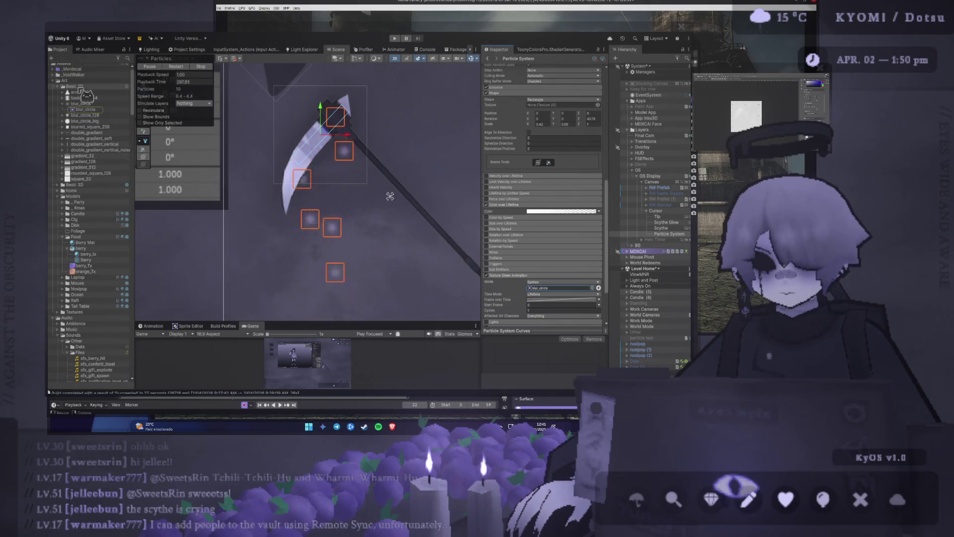
Step: Collapse the Models, Other sounds and Audio folders, and enlarge the Game view
click(59, 197)
click(62, 231)
click(53, 208)
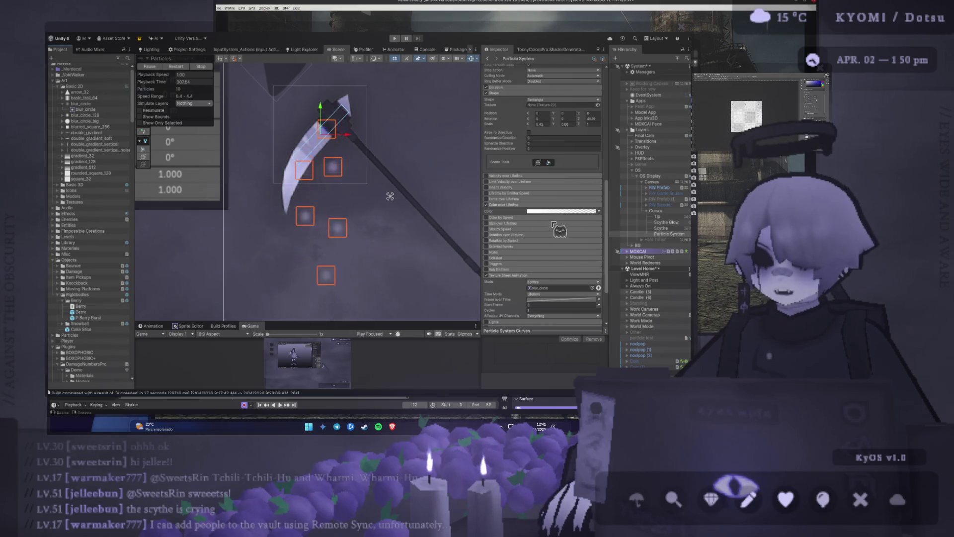
scroll(383, 241, down, 3)
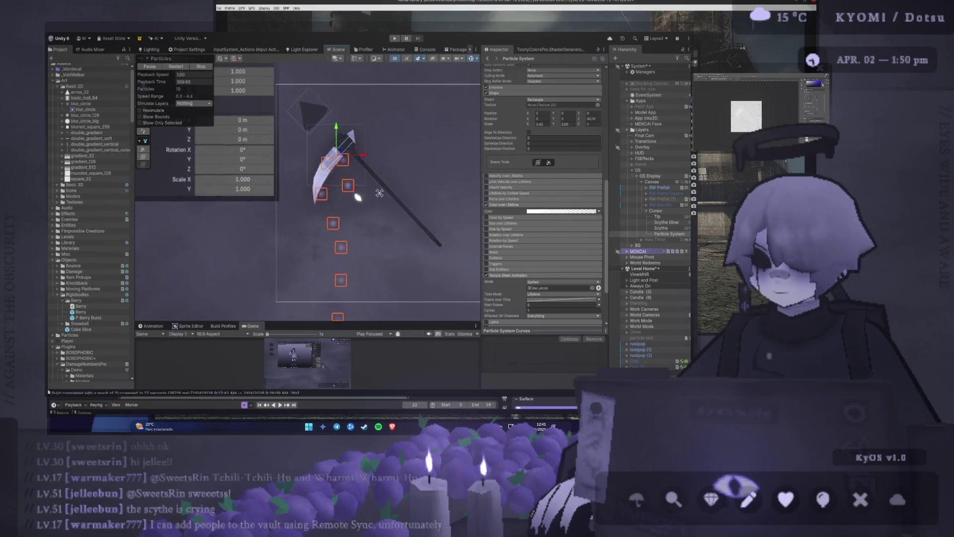
mouse_move(384, 321)
mouse_down()
mouse_move(341, 131)
mouse_move(325, 320)
mouse_move(320, 141)
mouse_up()
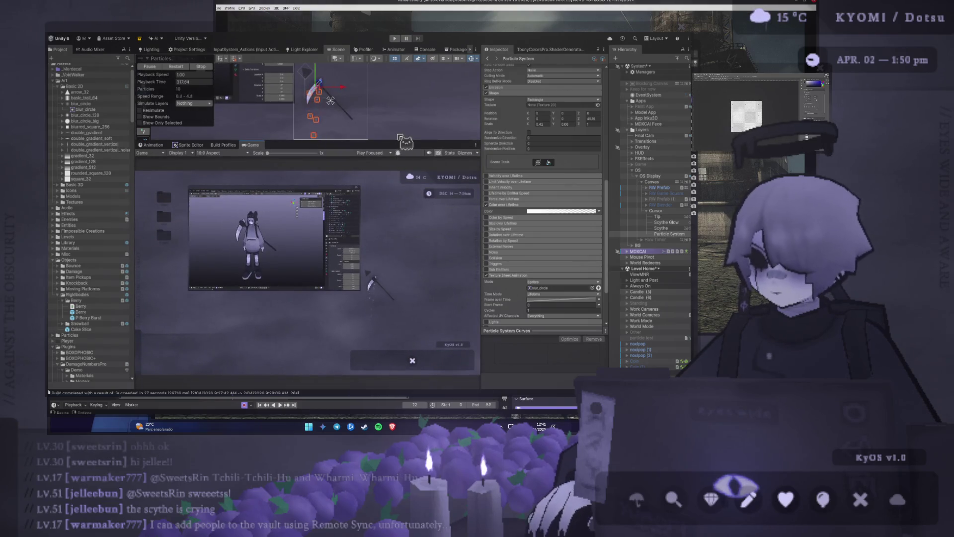
Step: Enable the Noise module on the scythe particles
scroll(493, 198, up, 3)
scroll(368, 283, up, 6)
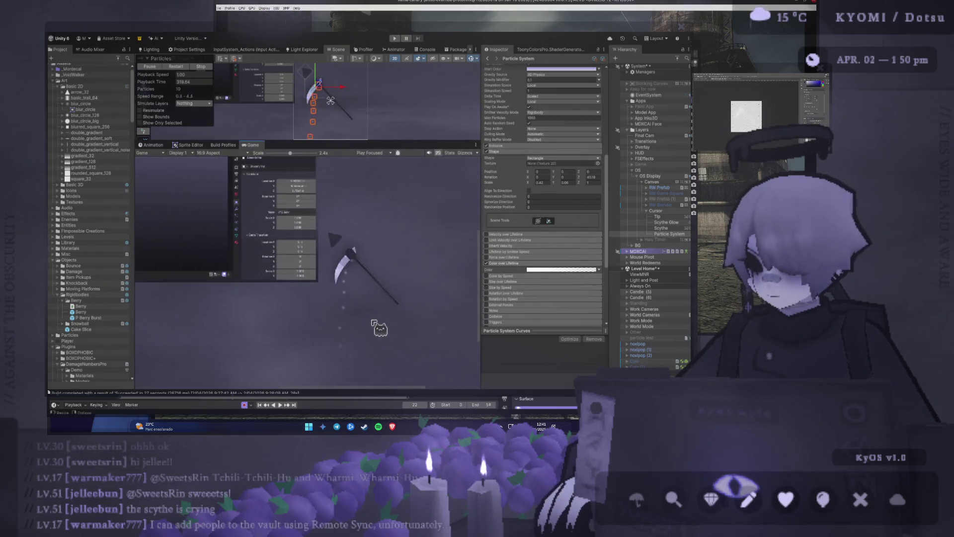
scroll(316, 273, up, 1)
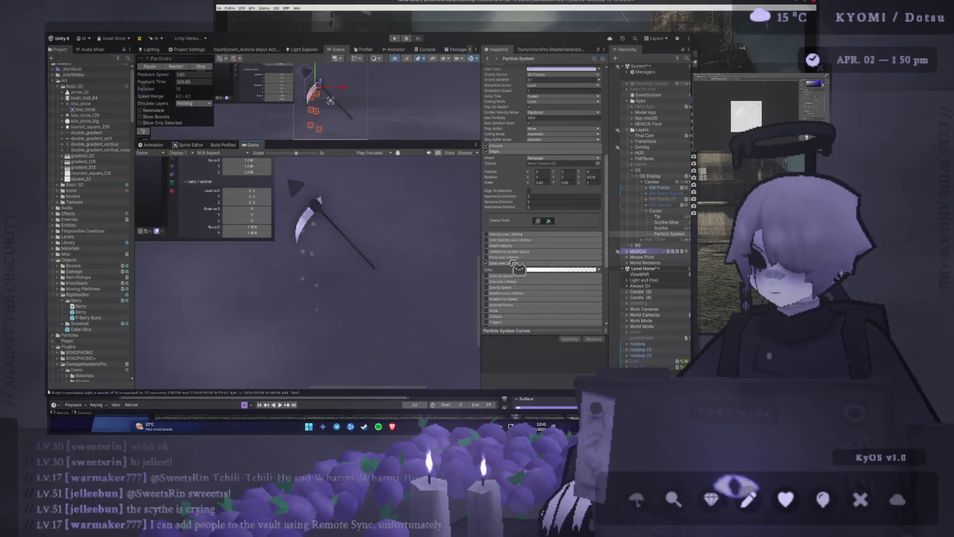
scroll(516, 264, down, 3)
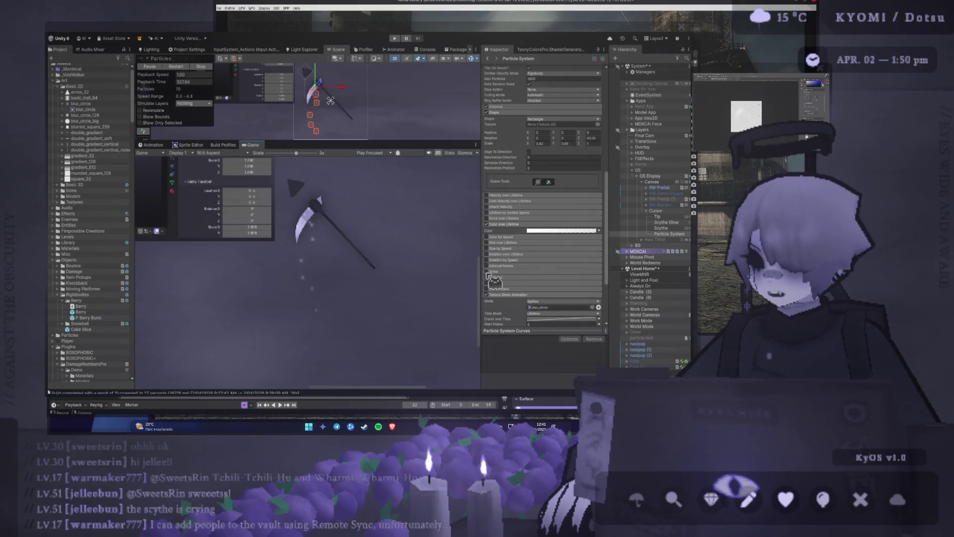
click(487, 272)
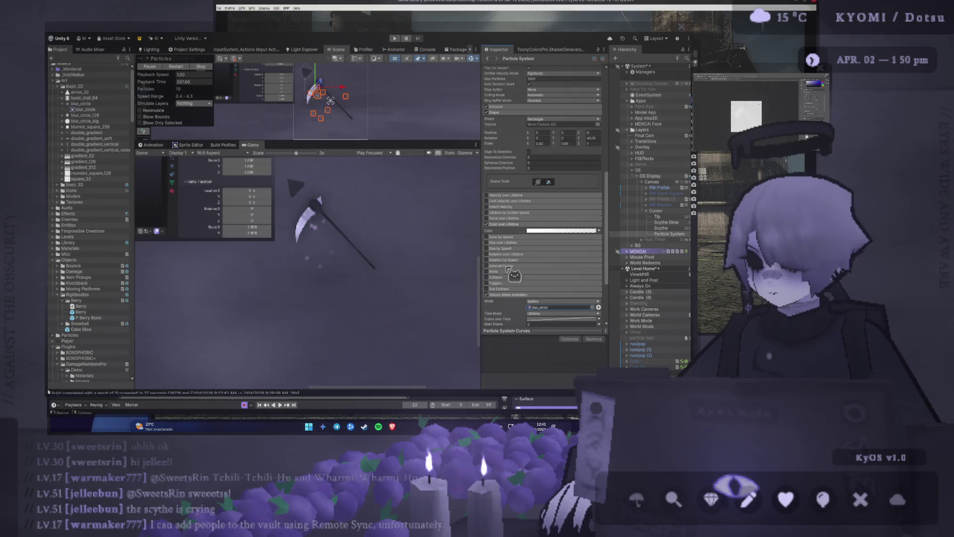
Step: Set Start Lifetime to Random Between Two Constants, 0.7 and 2
scroll(534, 276, up, 5)
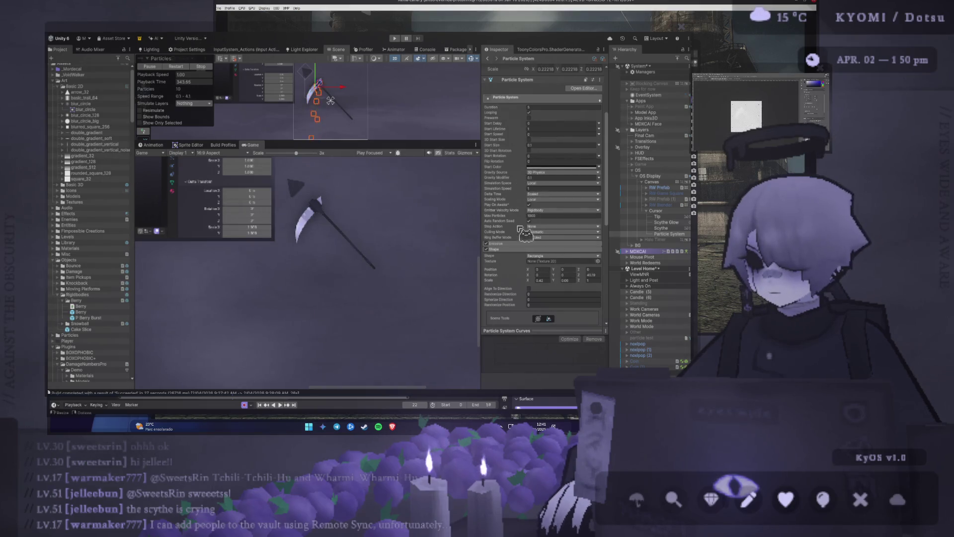
scroll(517, 246, down, 3)
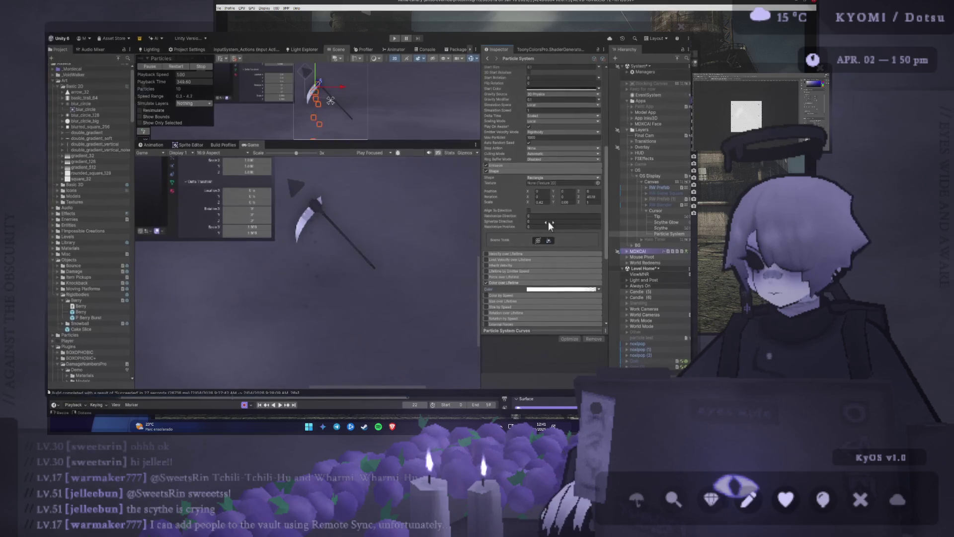
scroll(551, 203, up, 7)
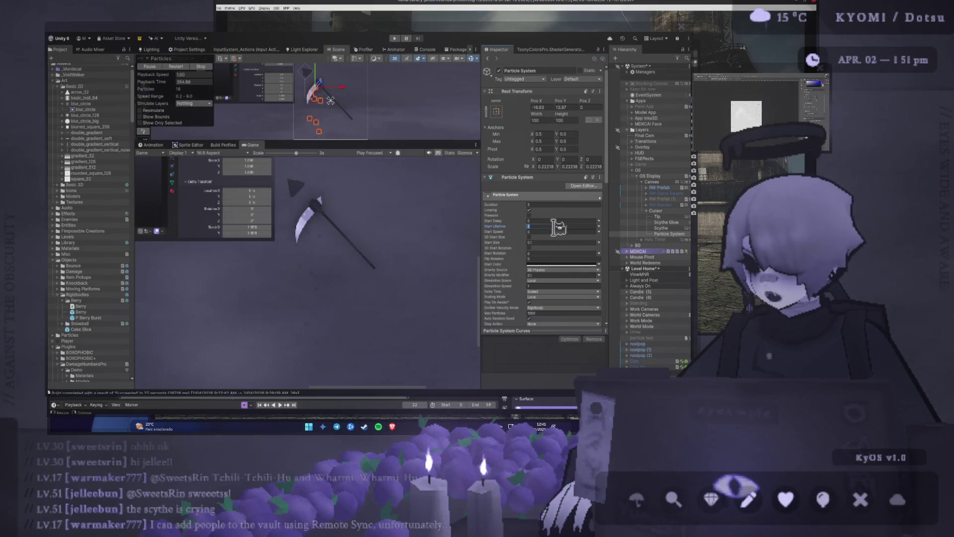
text(1)
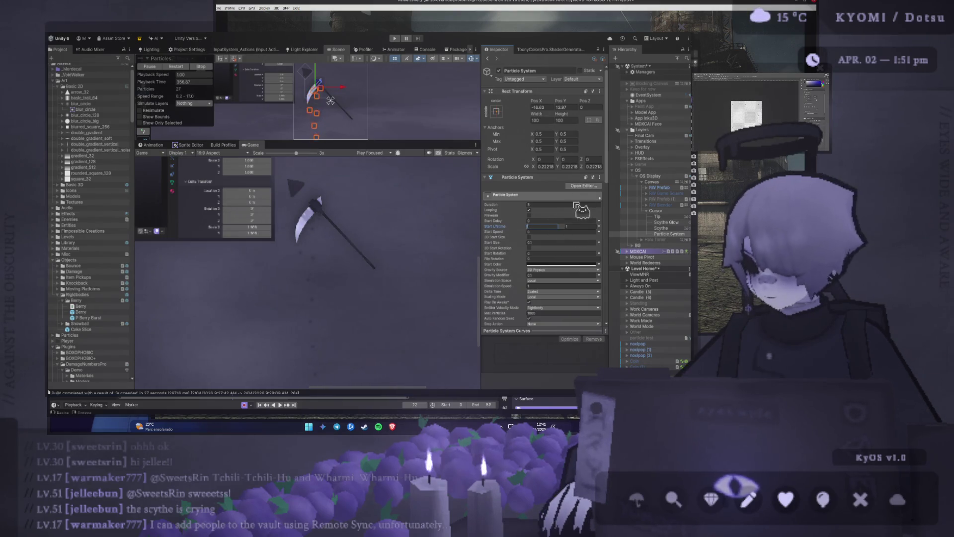
text(0.7)
click(572, 226)
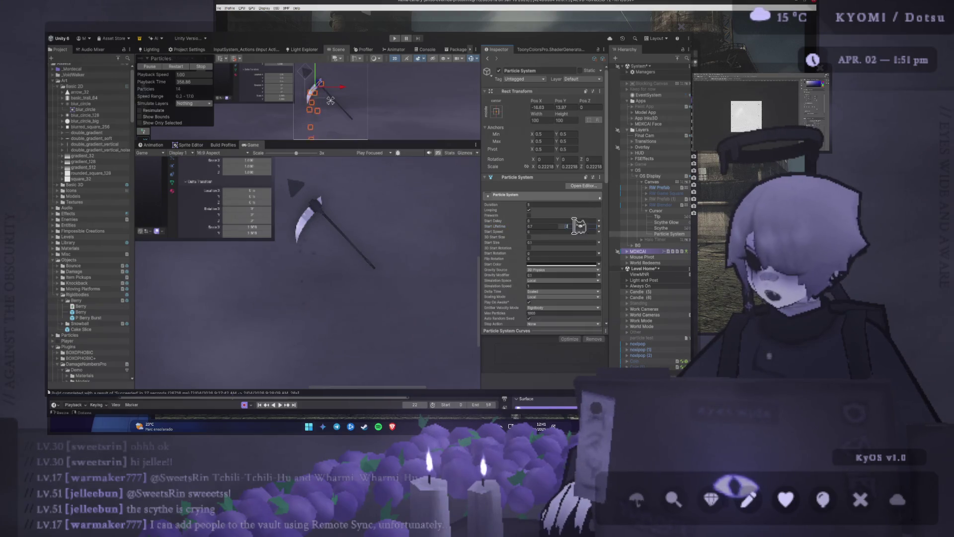
scroll(405, 238, down, 3)
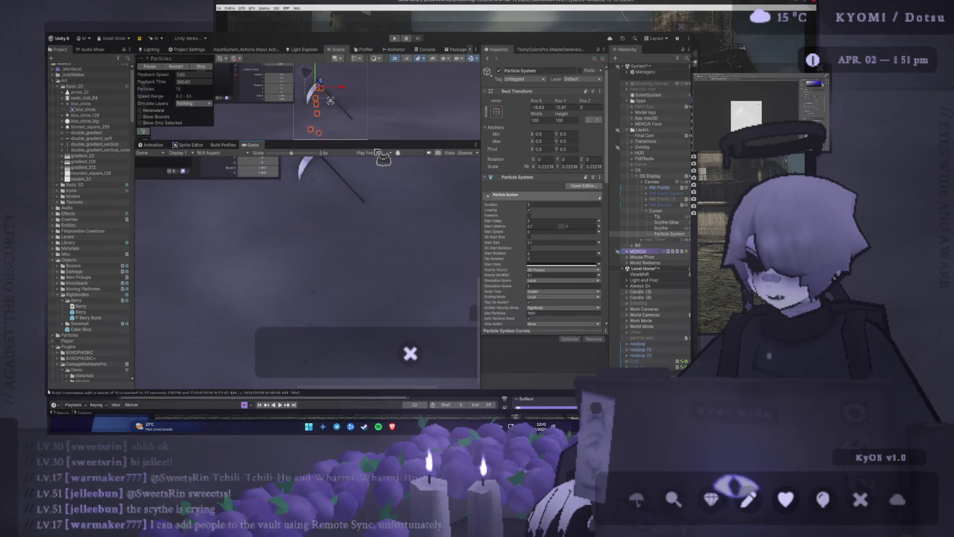
scroll(368, 137, down, 2)
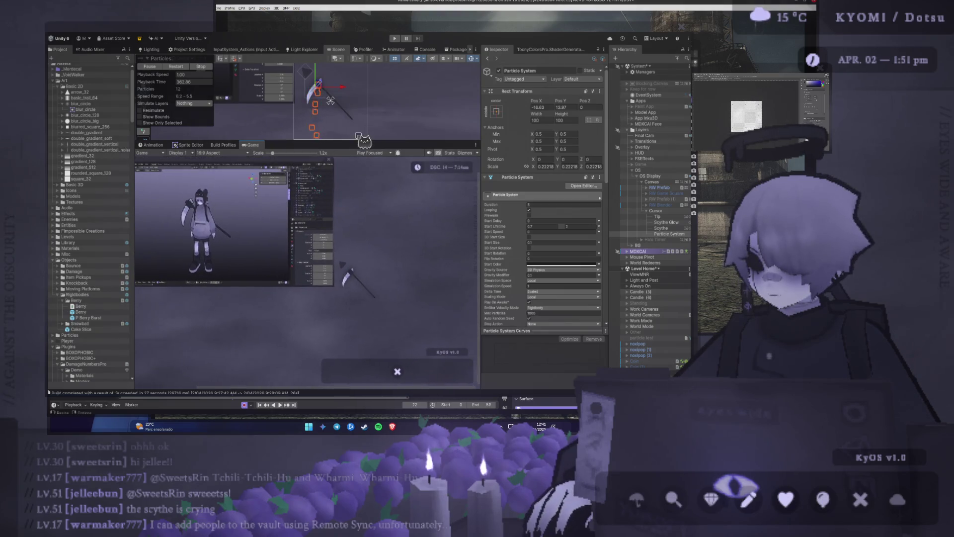
scroll(343, 279, up, 8)
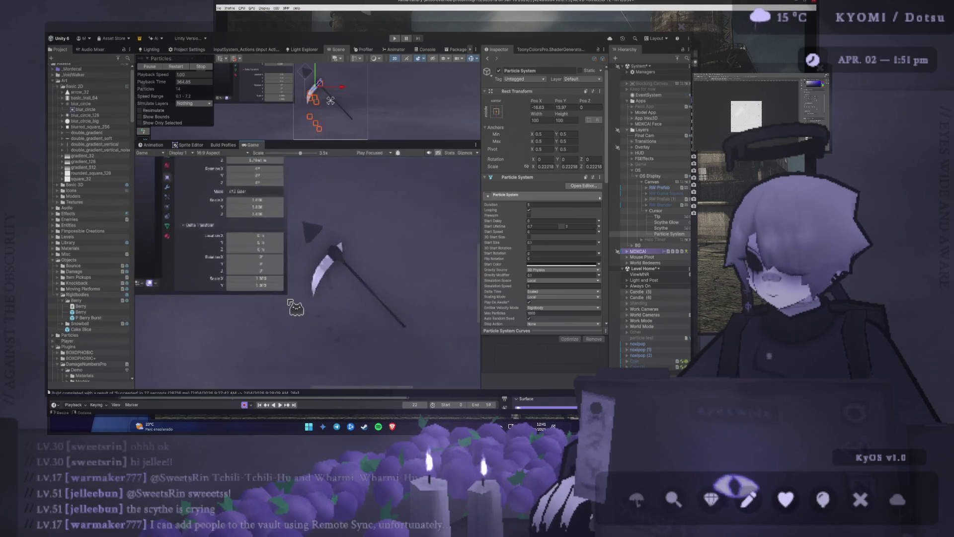
scroll(550, 253, down, 10)
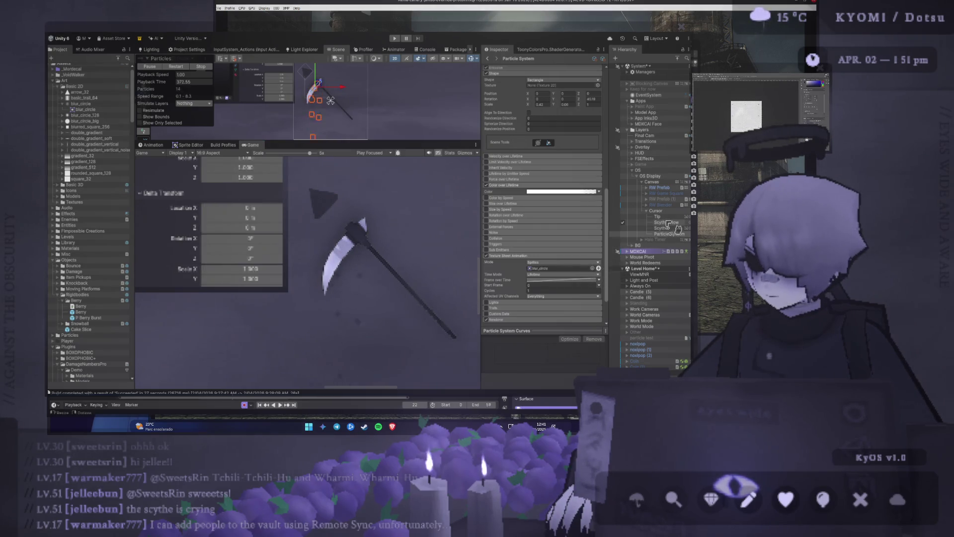
Step: Try the solid Circle sprite, then return to blur_circle_big for the particles
key(Down)
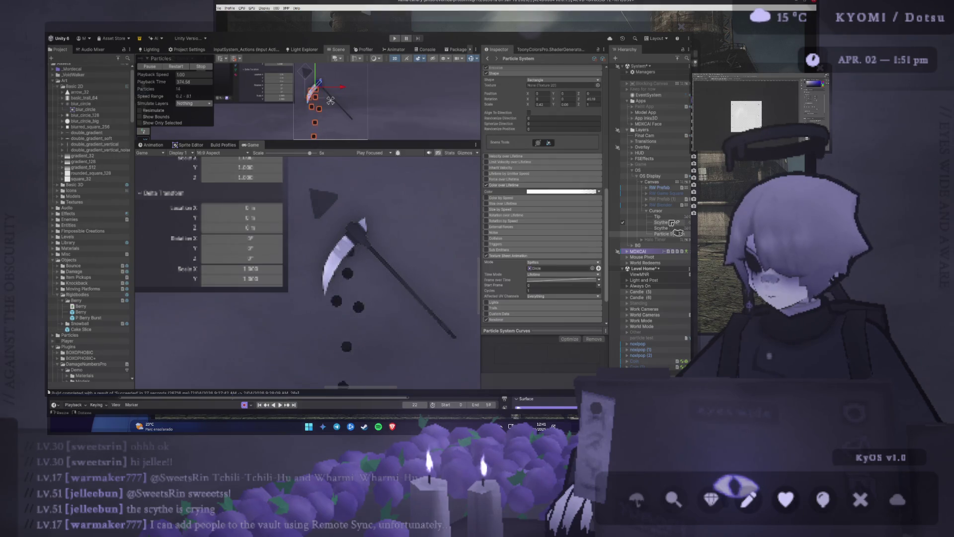
key(Up)
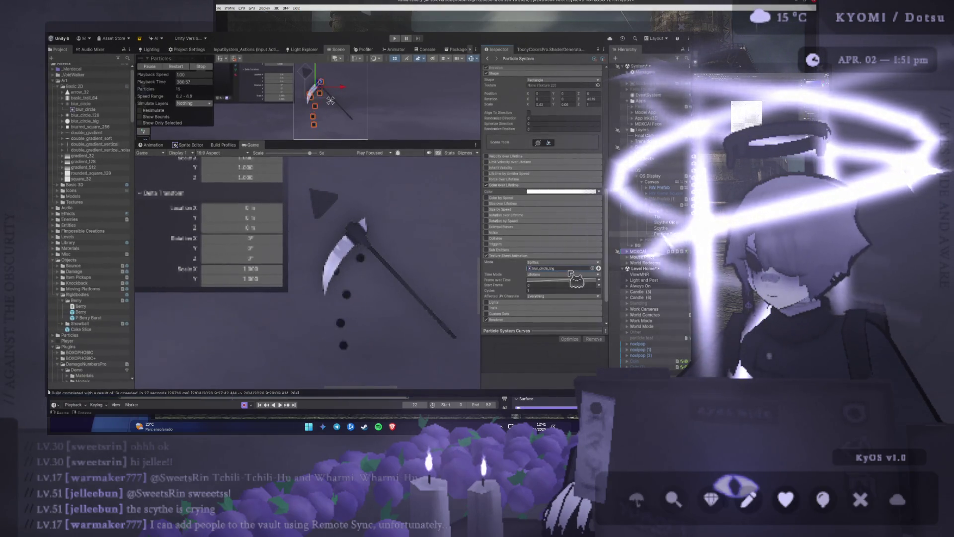
scroll(390, 314, down, 3)
scroll(396, 318, down, 4)
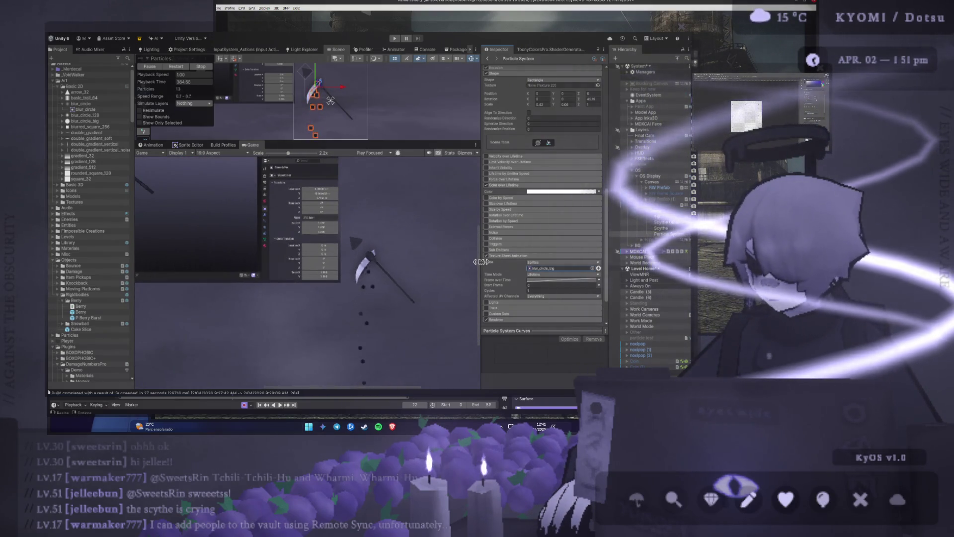
Step: Locate the current sprite in the Project and drag the ink sprite into the Sprite slot
click(548, 269)
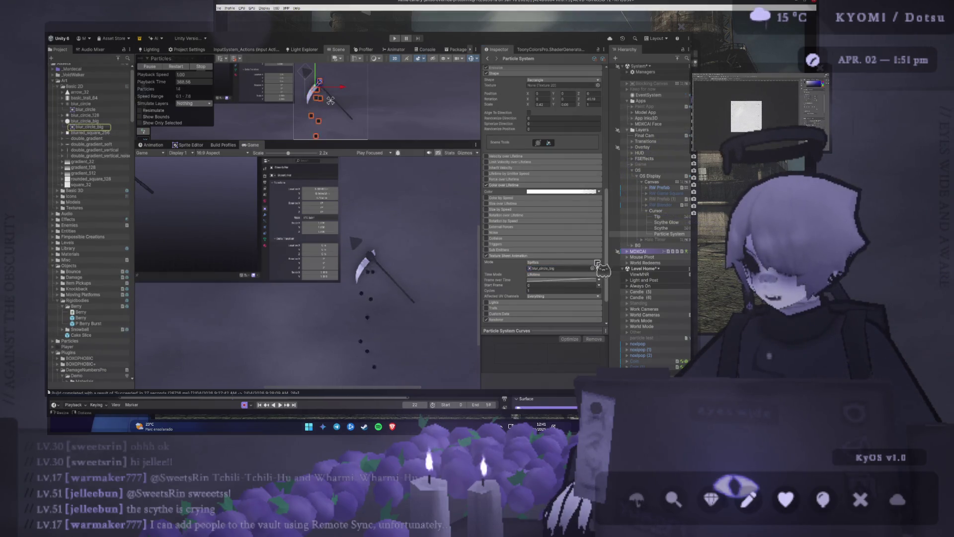
drag(598, 263, 588, 267)
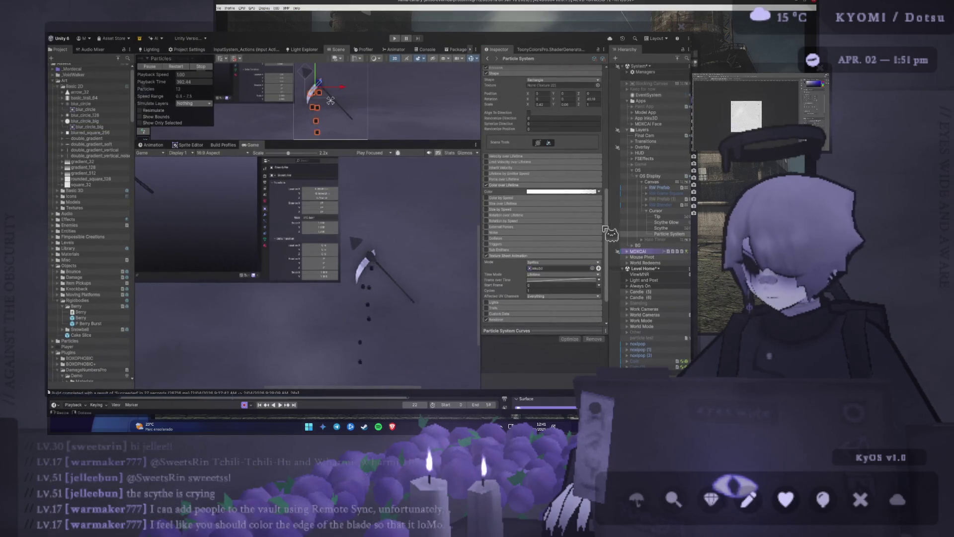
scroll(404, 328, up, 2)
scroll(392, 323, up, 8)
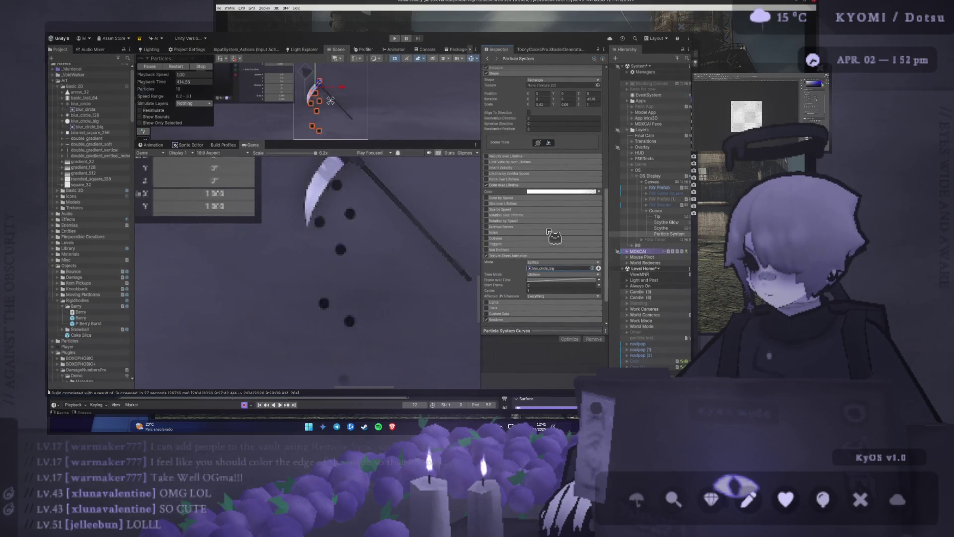
Step: Set Start Color to Random Between Two Colors
scroll(538, 234, up, 5)
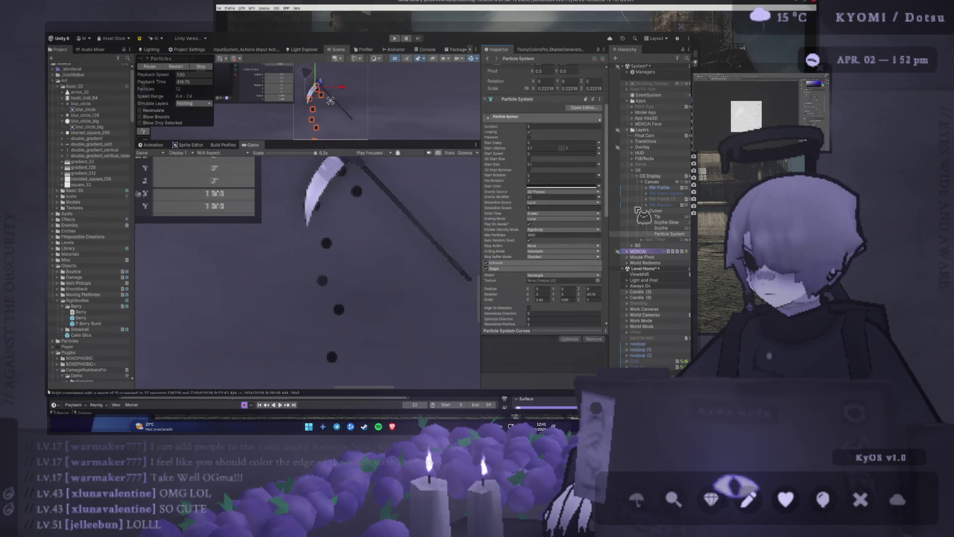
click(599, 186)
click(603, 197)
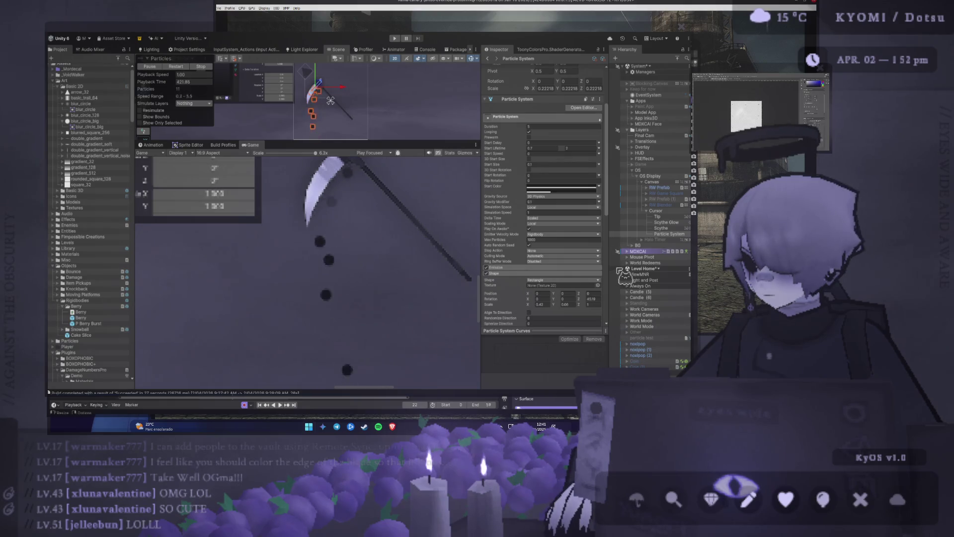
scroll(527, 243, down, 5)
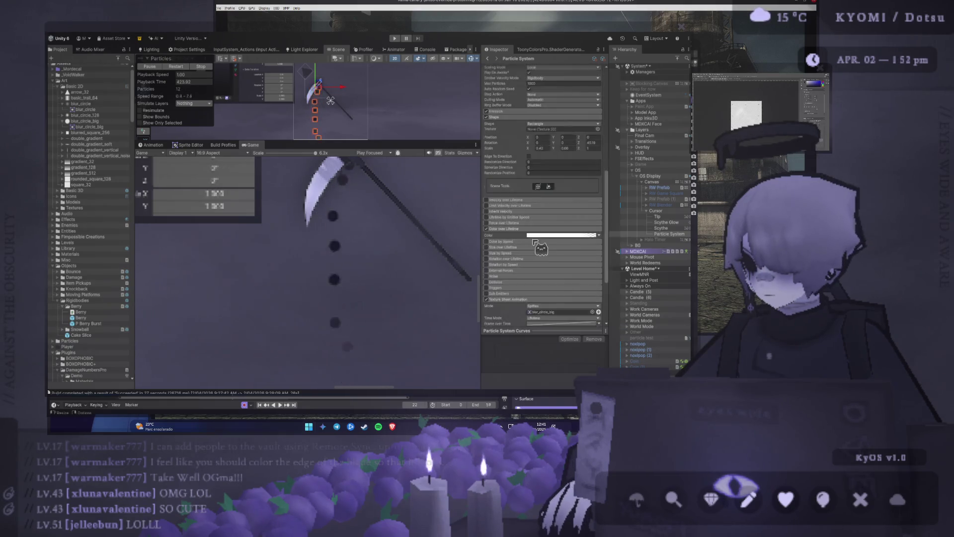
scroll(543, 242, up, 3)
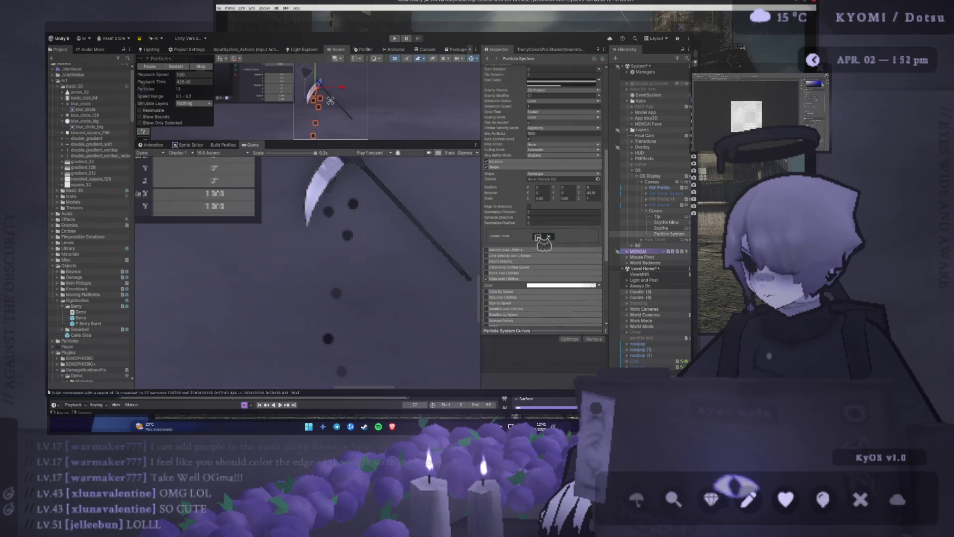
scroll(571, 152, up, 3)
Step: Set the particles' Start Size to 0.05
click(560, 136)
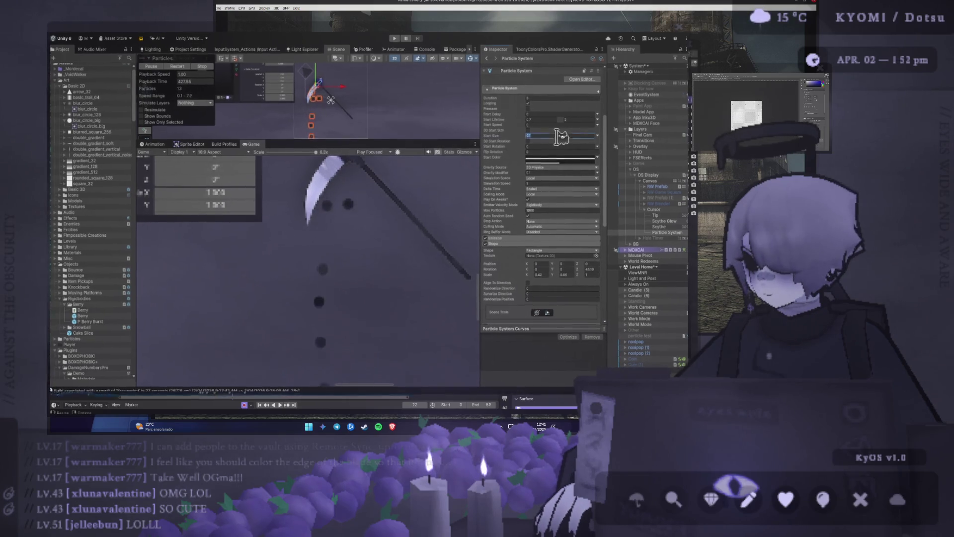
text(05)
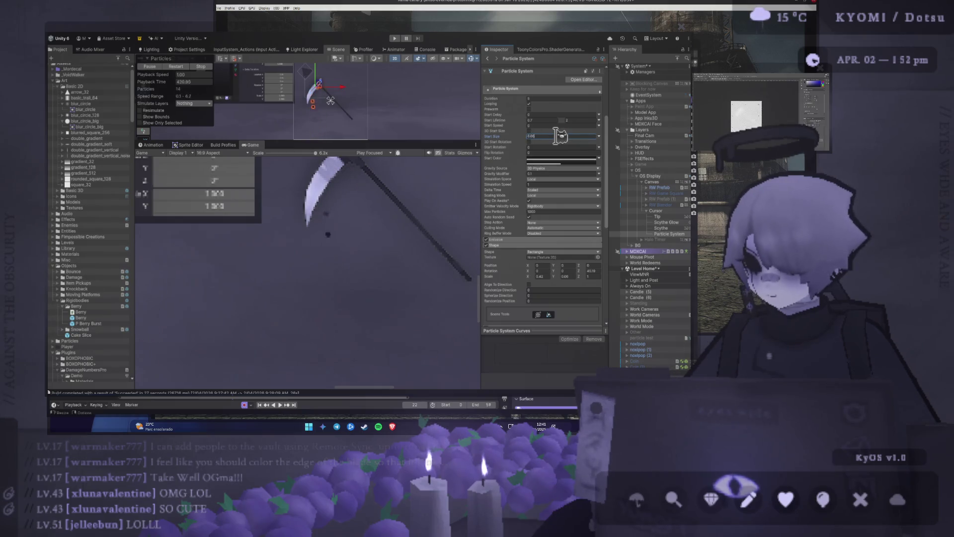
key(Return)
scroll(424, 226, down, 5)
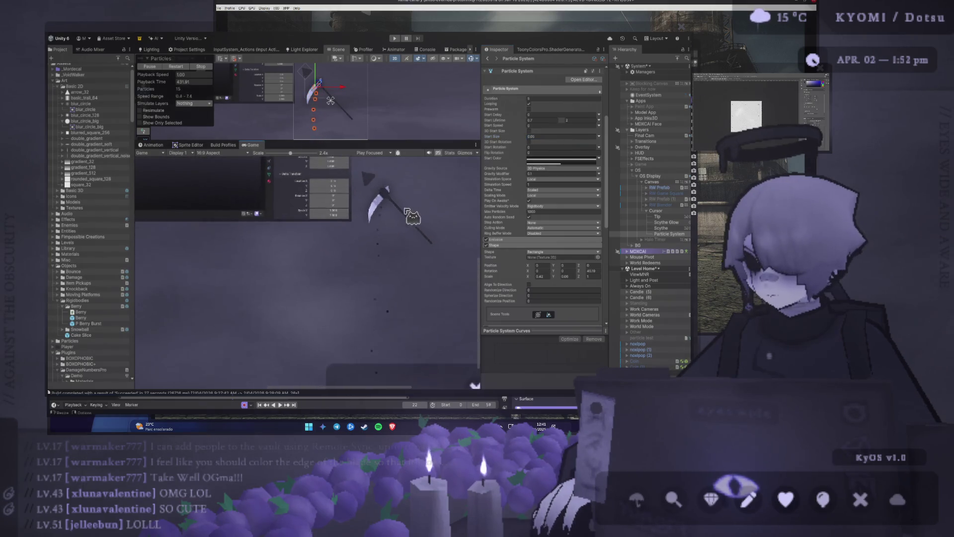
scroll(392, 229, down, 2)
scroll(370, 215, up, 5)
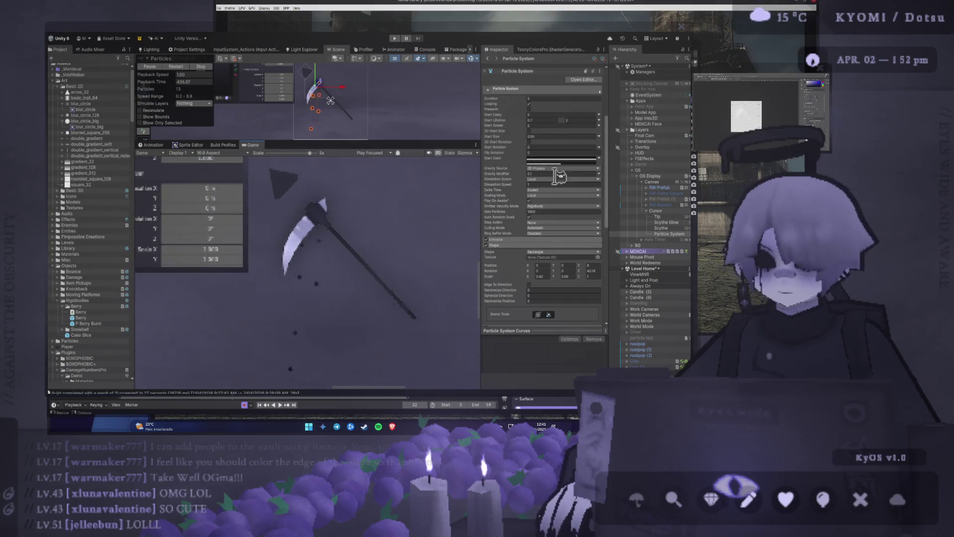
Step: Enable 3D Start Rotation and set the Y rotation to about 3.17
click(528, 142)
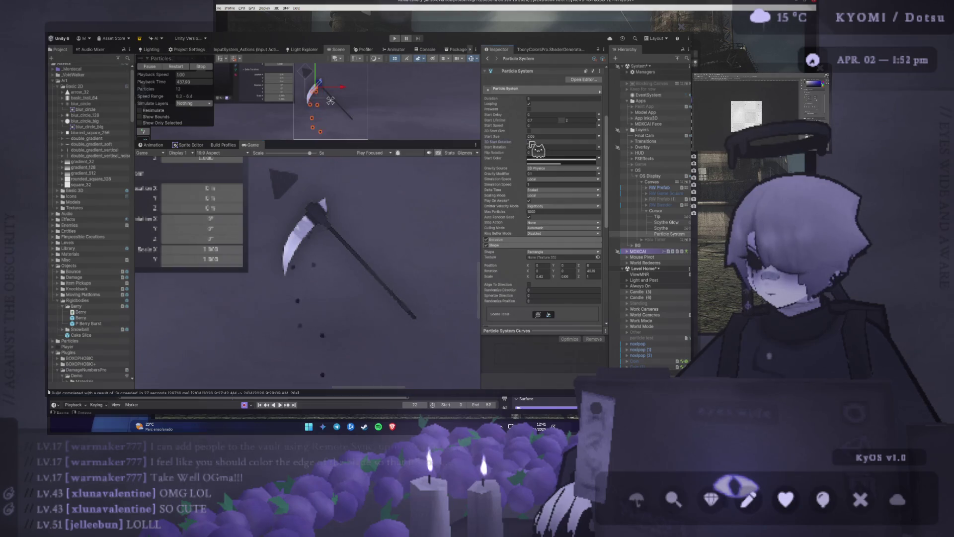
click(526, 150)
drag(526, 150, 591, 149)
text(06)
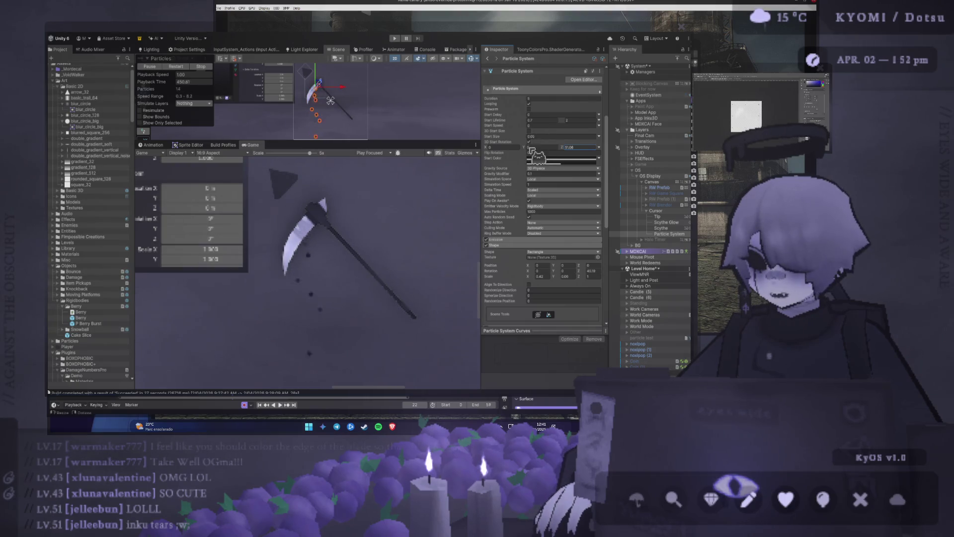
Step: Turn off 3D Start Rotation and try per-axis start sizes, resetting the Y size to 0
click(529, 142)
click(530, 130)
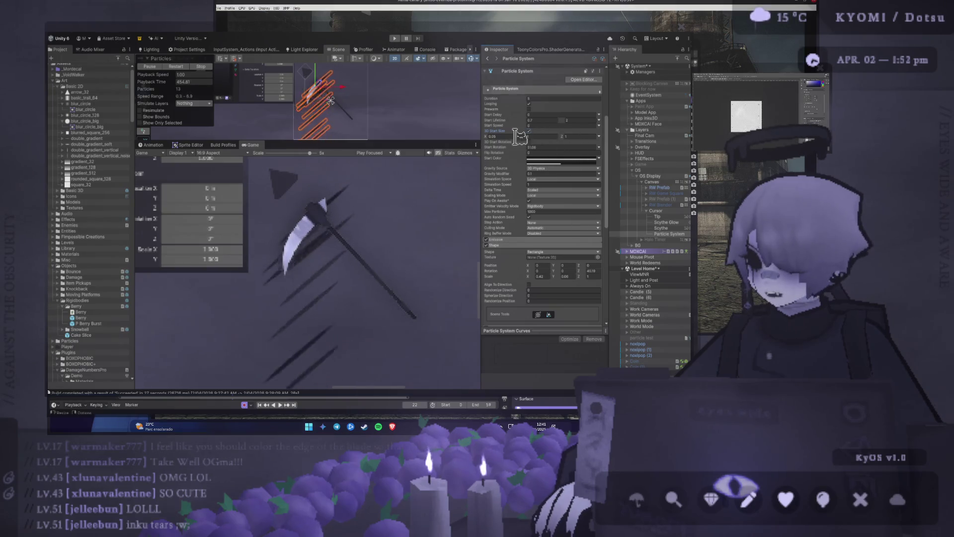
click(531, 136)
text(0)
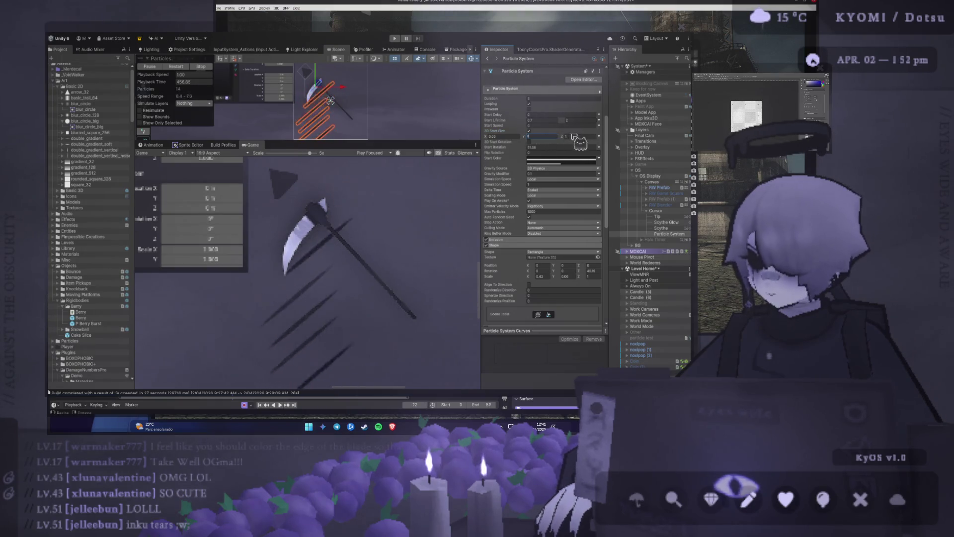
key(Tab)
mouse_move(524, 137)
mouse_down()
mouse_move(542, 144)
mouse_move(532, 141)
mouse_up()
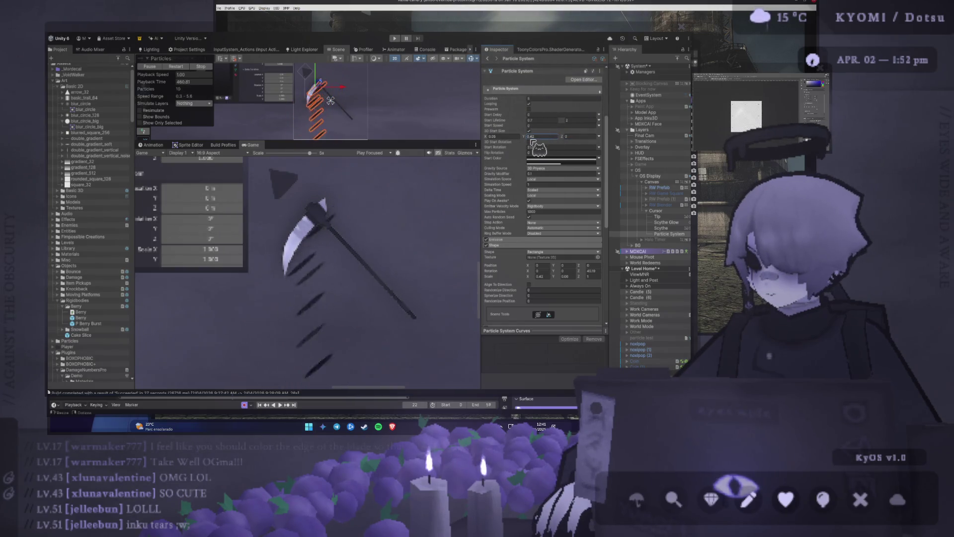
click(530, 136)
text(0.05)
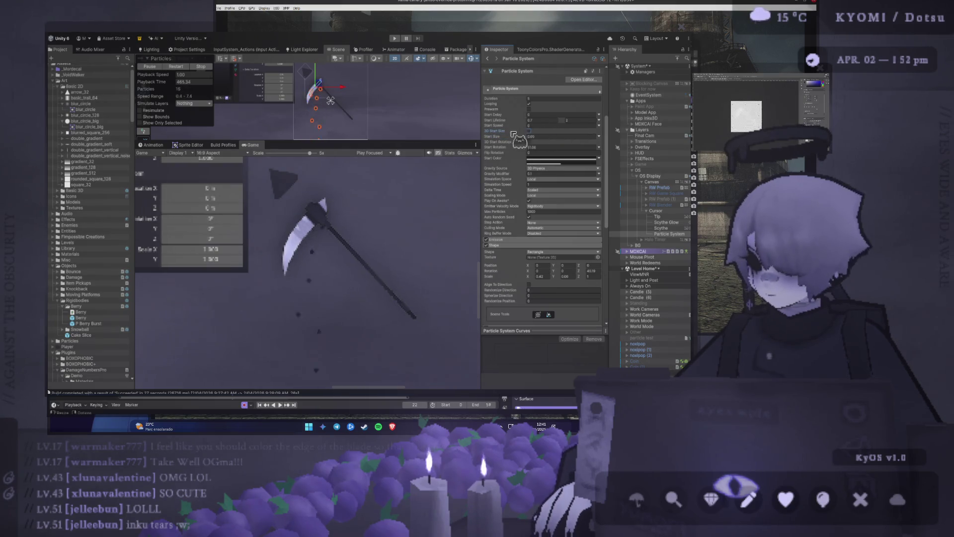
Step: Switch the particle sprite to blur_circle_128
scroll(559, 199, down, 10)
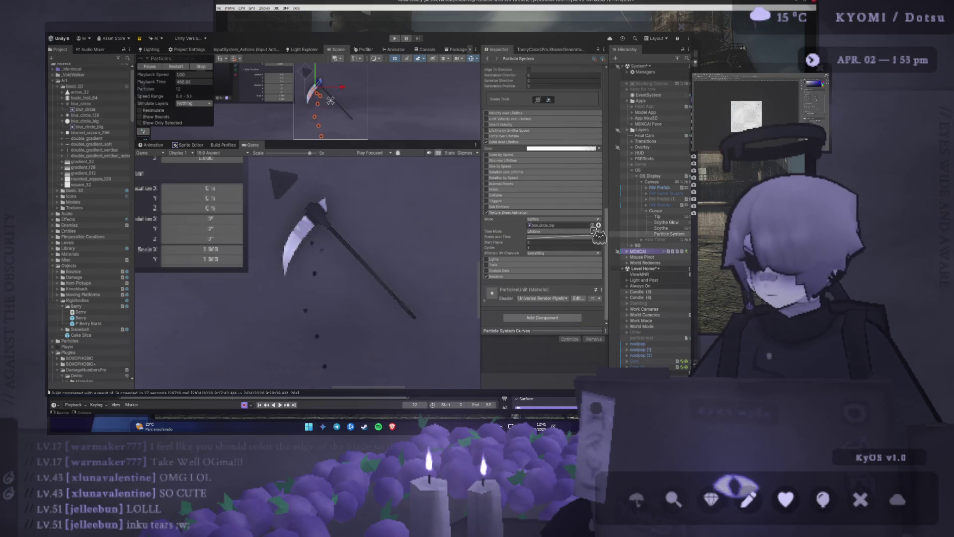
key(Up)
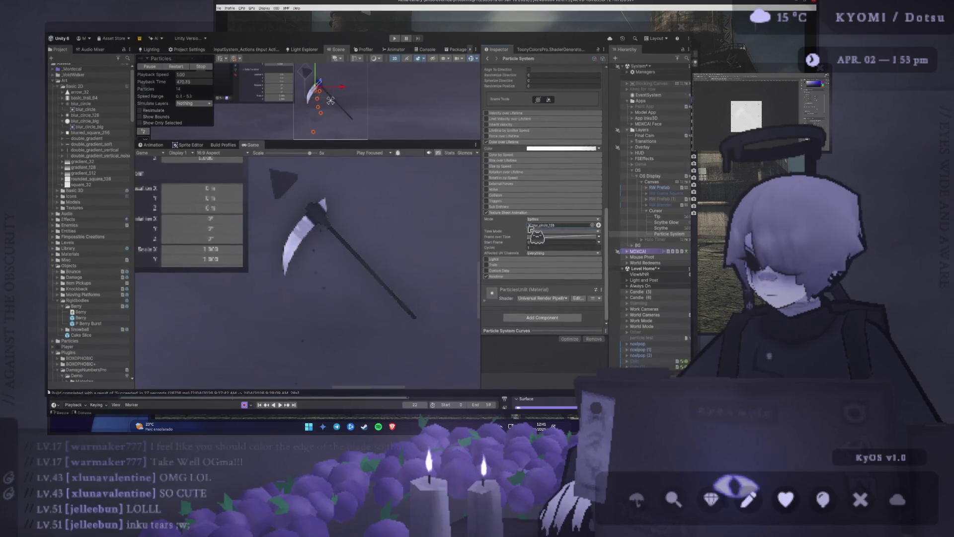
scroll(565, 123, up, 12)
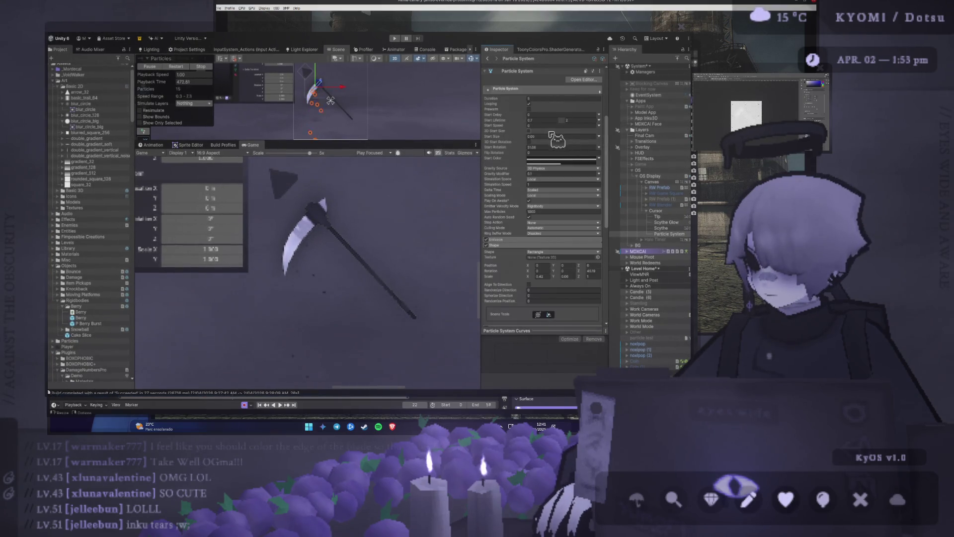
Step: Turn 3D Start Size back off, set Start Size to 0.1, and frame the scythe in the game view
click(528, 131)
click(548, 137)
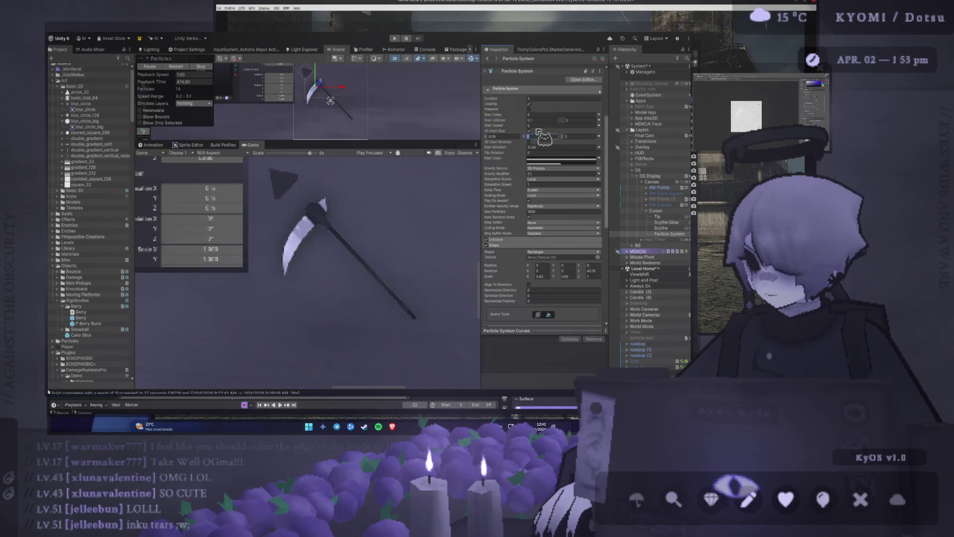
click(528, 130)
click(534, 136)
text(0.1)
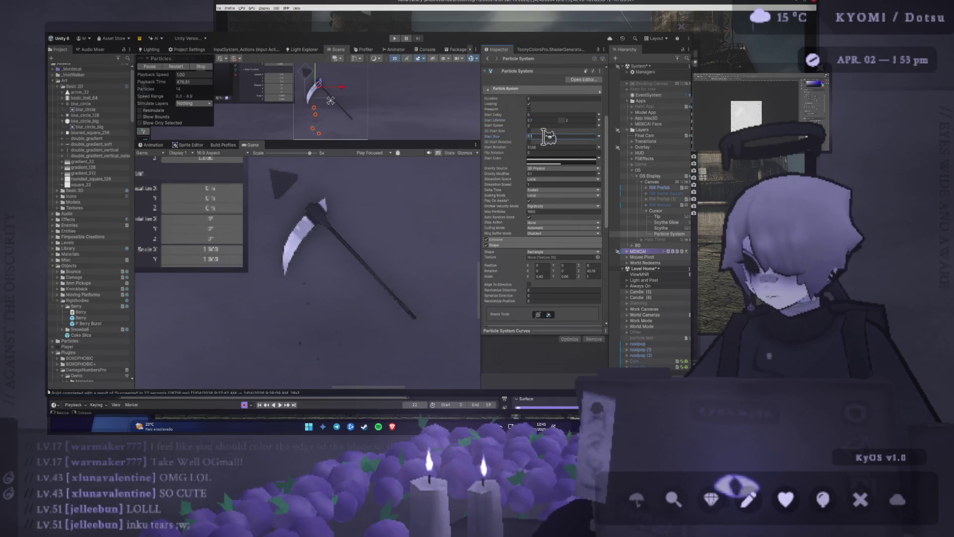
scroll(375, 273, down, 3)
scroll(376, 272, down, 2)
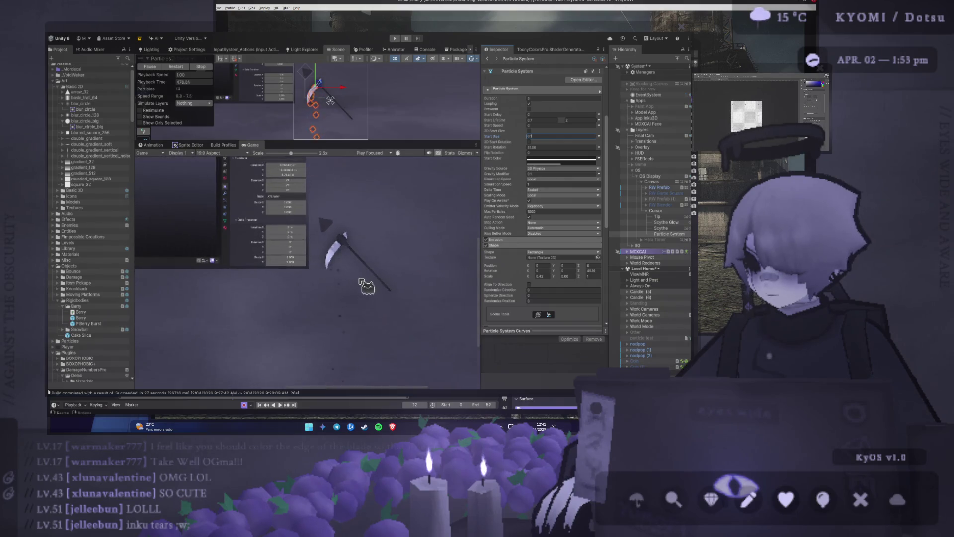
scroll(394, 239, down, 3)
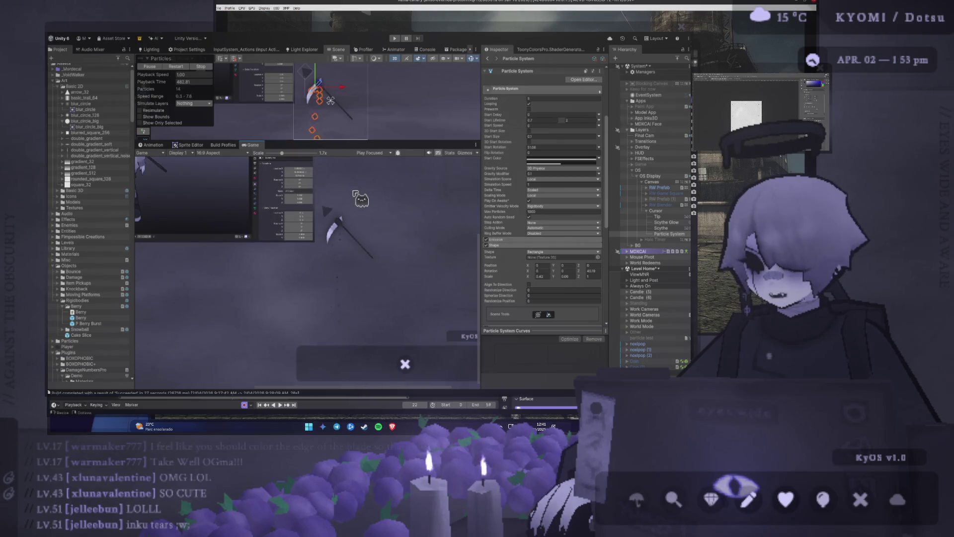
scroll(358, 204, up, 5)
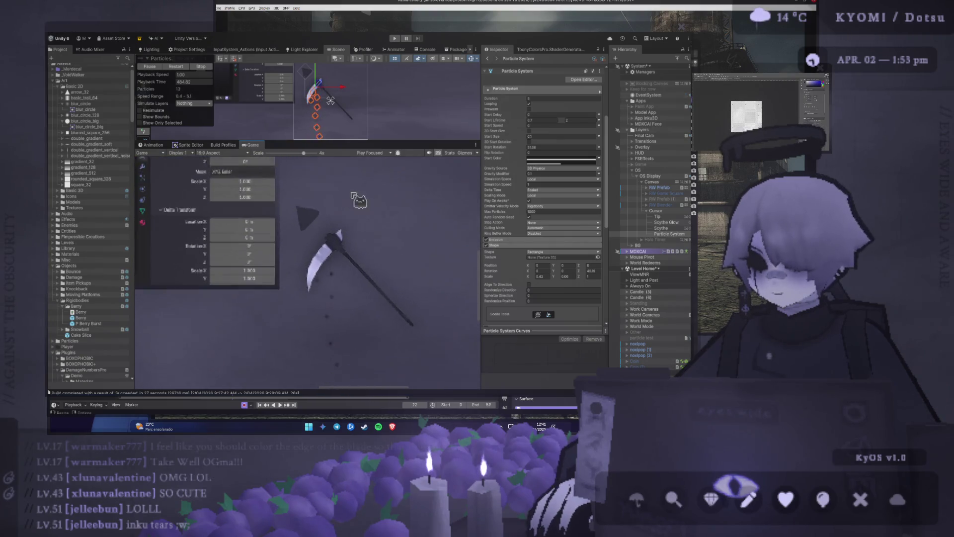
drag(357, 199, 352, 167)
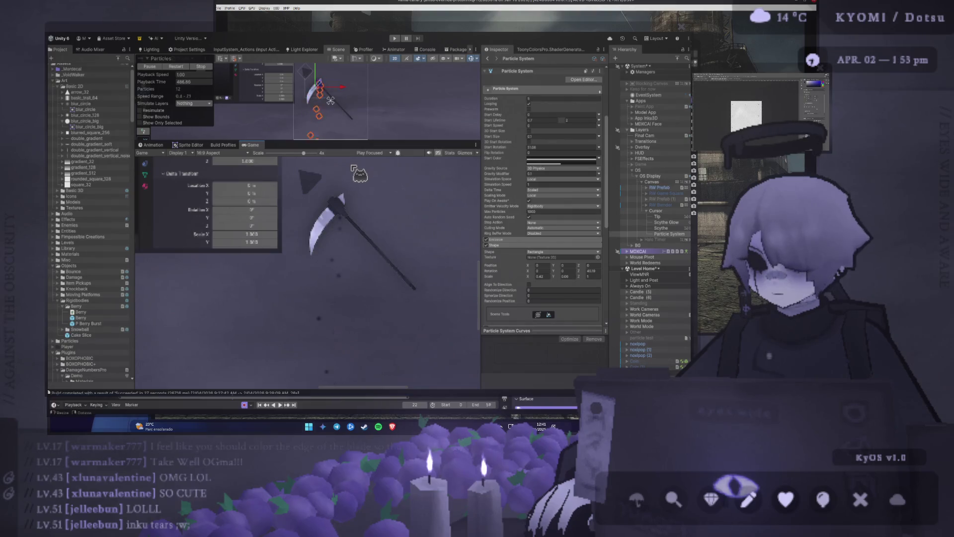
scroll(544, 219, down, 5)
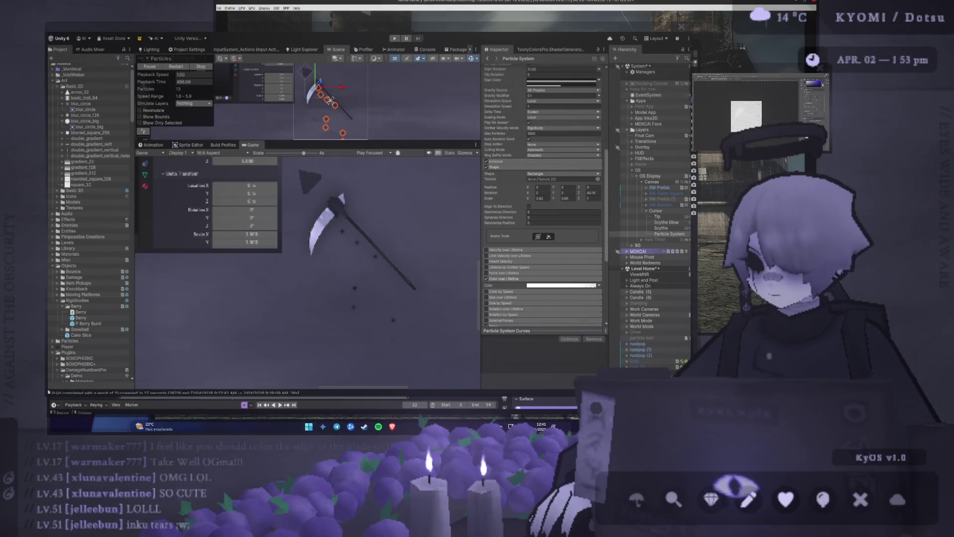
Step: Expand the Noise module and drag Strength down from 0.38 to about 0.25
scroll(568, 160, up, 4)
click(549, 154)
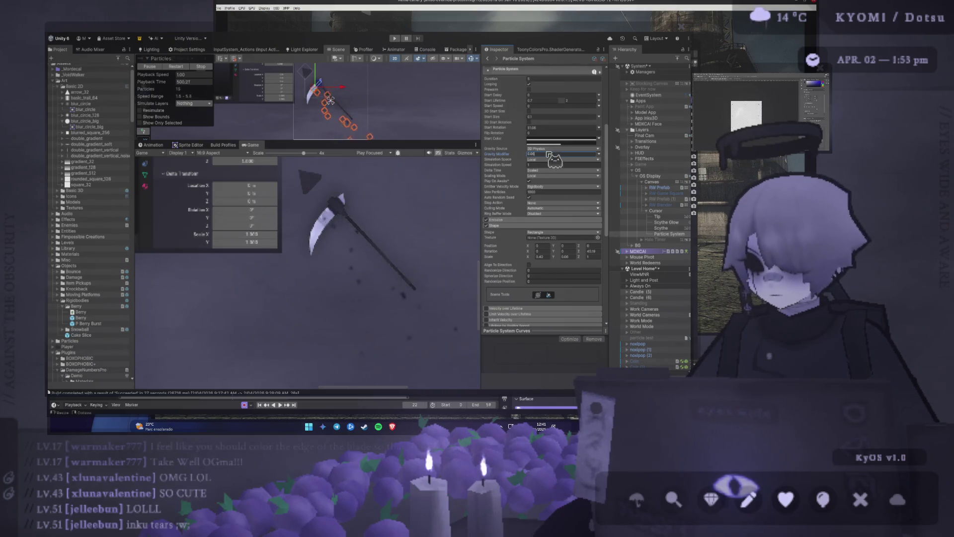
scroll(517, 243, down, 10)
click(501, 189)
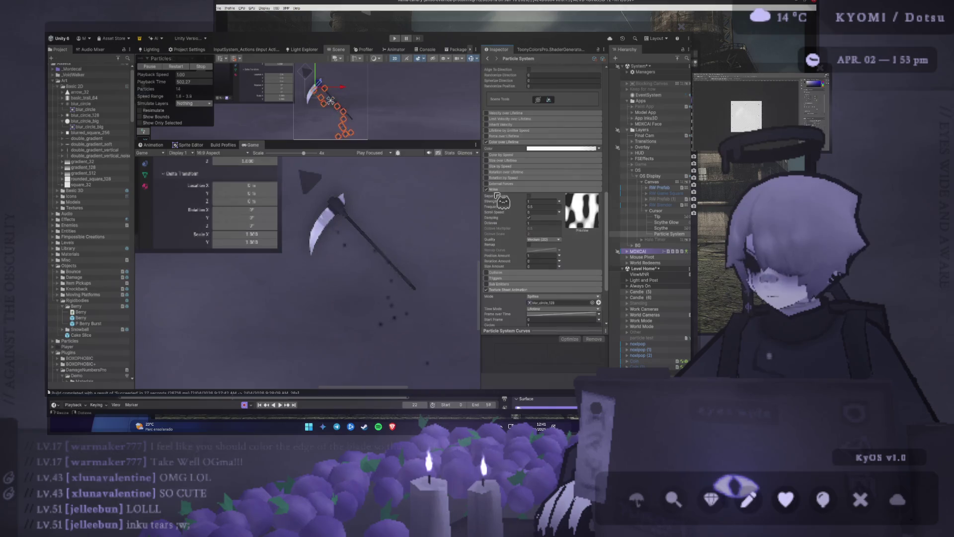
drag(505, 199, 497, 203)
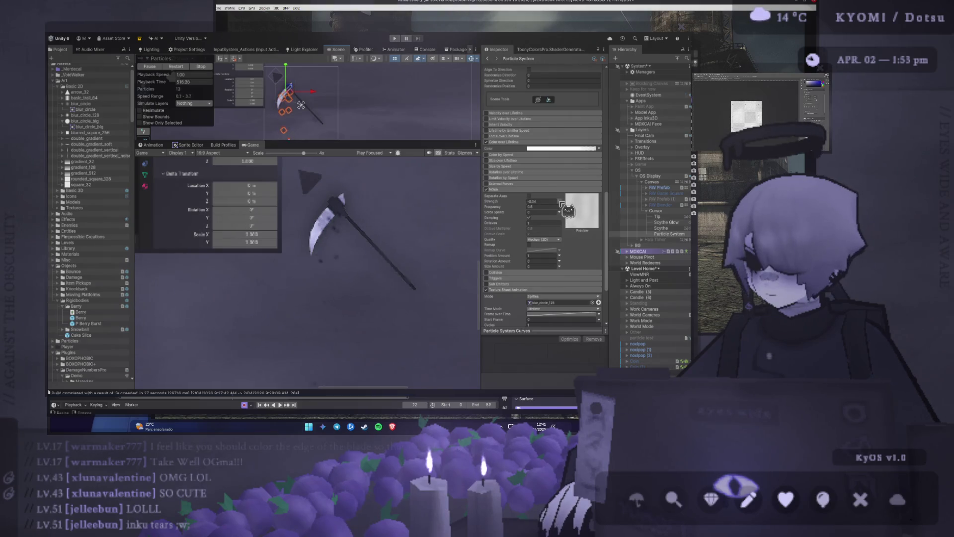
Step: Set the particle system's Rect Transform Pos Z to 10
scroll(568, 211, up, 15)
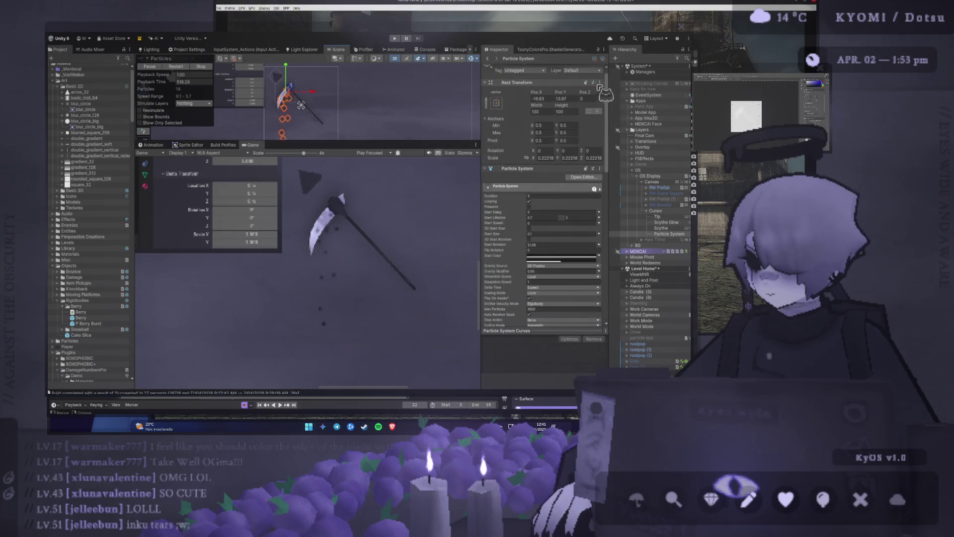
drag(596, 99, 607, 107)
click(594, 99)
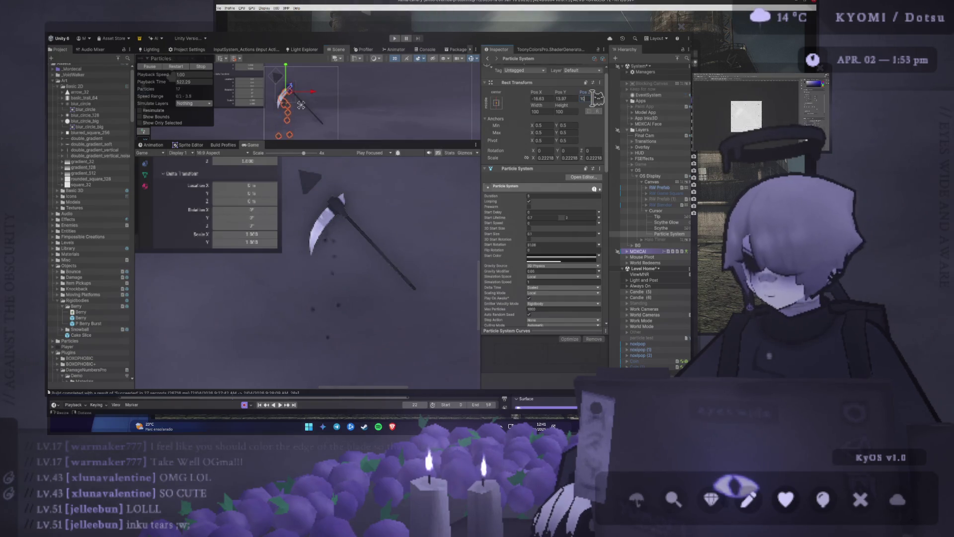
scroll(360, 248, down, 5)
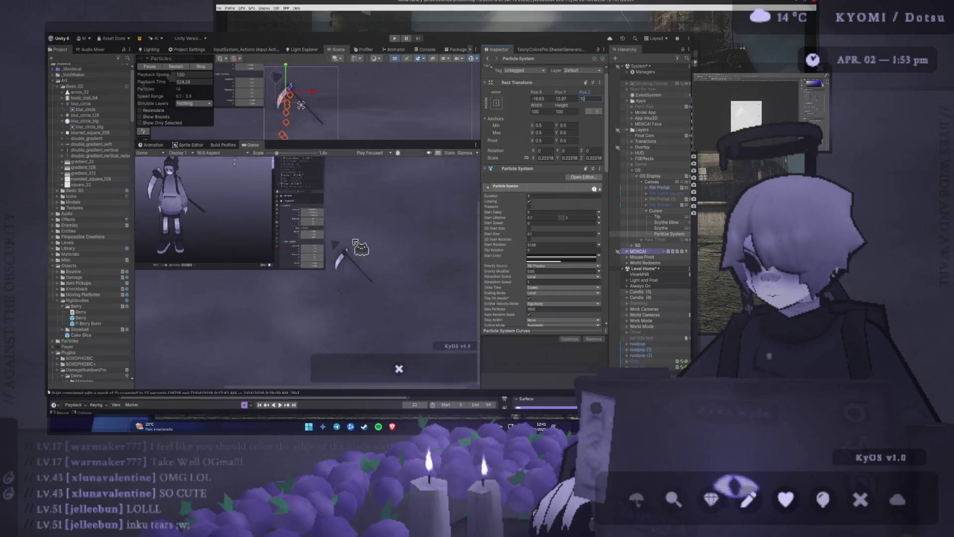
scroll(360, 247, down, 2)
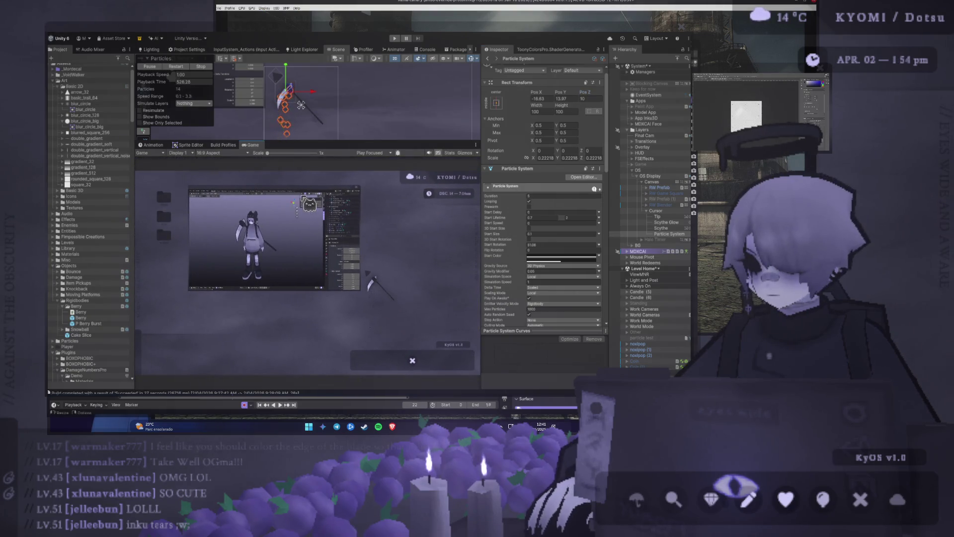
scroll(361, 248, up, 1)
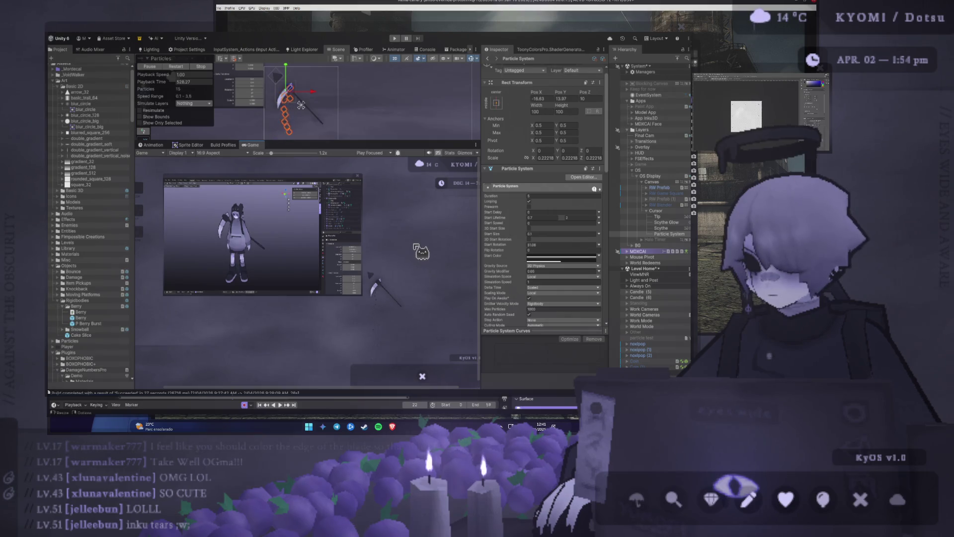
scroll(417, 246, up, 1)
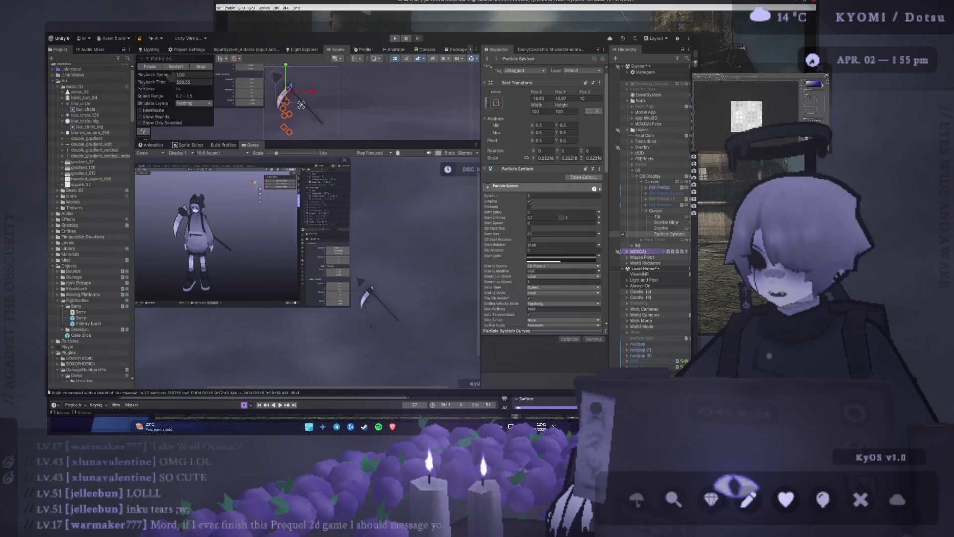
Step: Rename the Particle System under Cursor in the Hierarchy to 'P Drip'
click(622, 233)
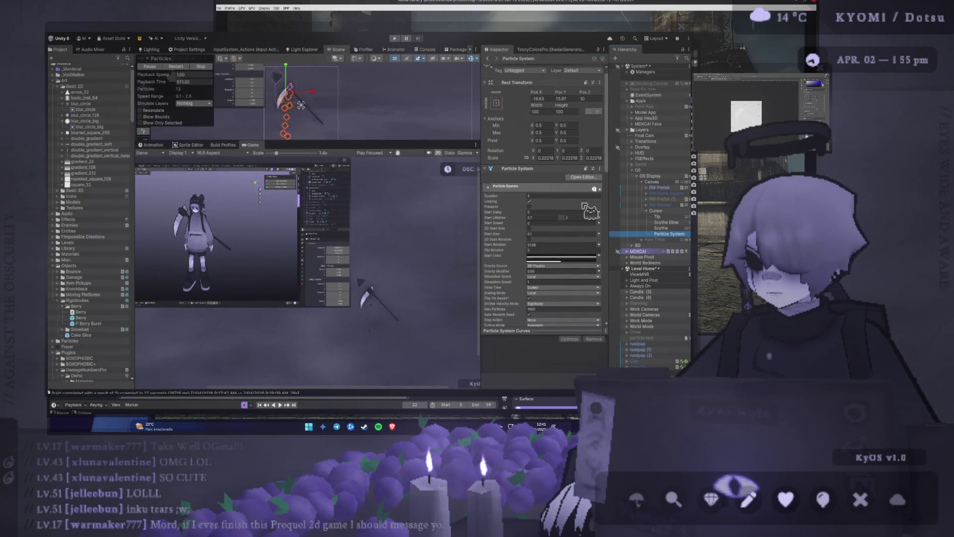
key(F2)
text(P)
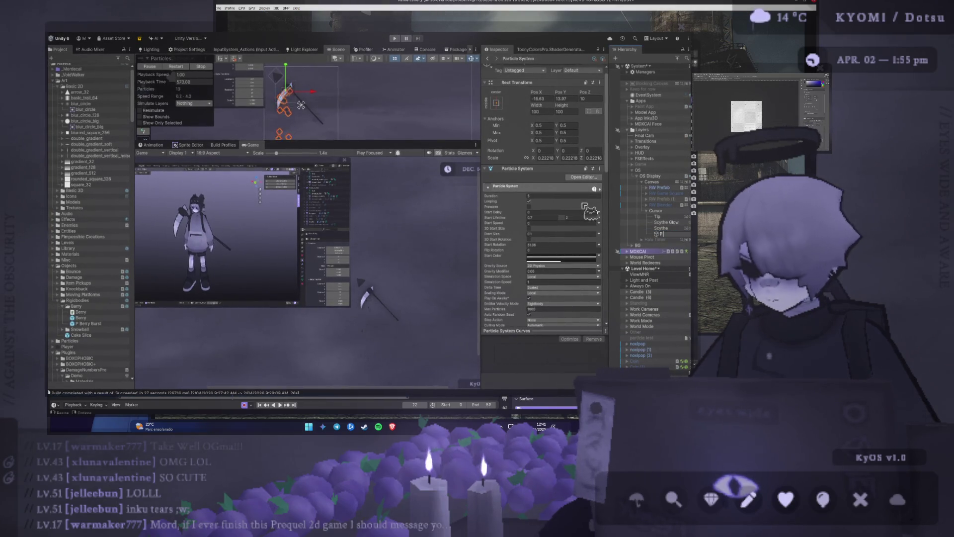
text( Drip)
key(Return)
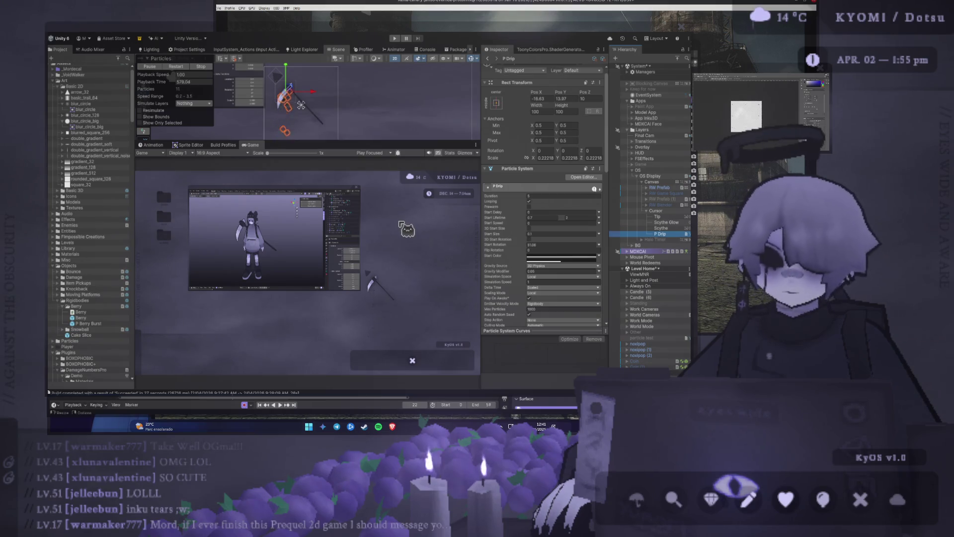
scroll(563, 245, down, 4)
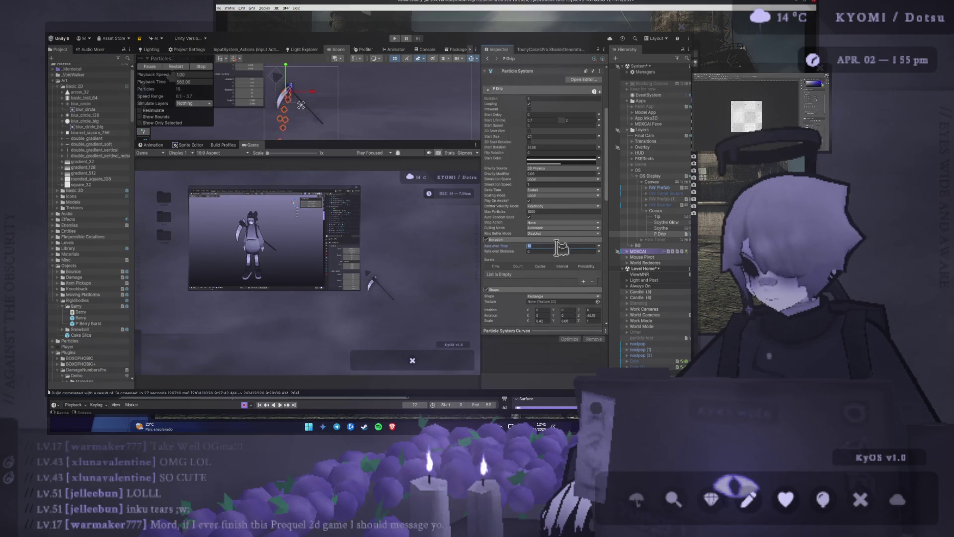
Step: Enter 10 and 20 in P Drip's Emission Rate over Distance and Rate over Time fields
click(560, 251)
text(100)
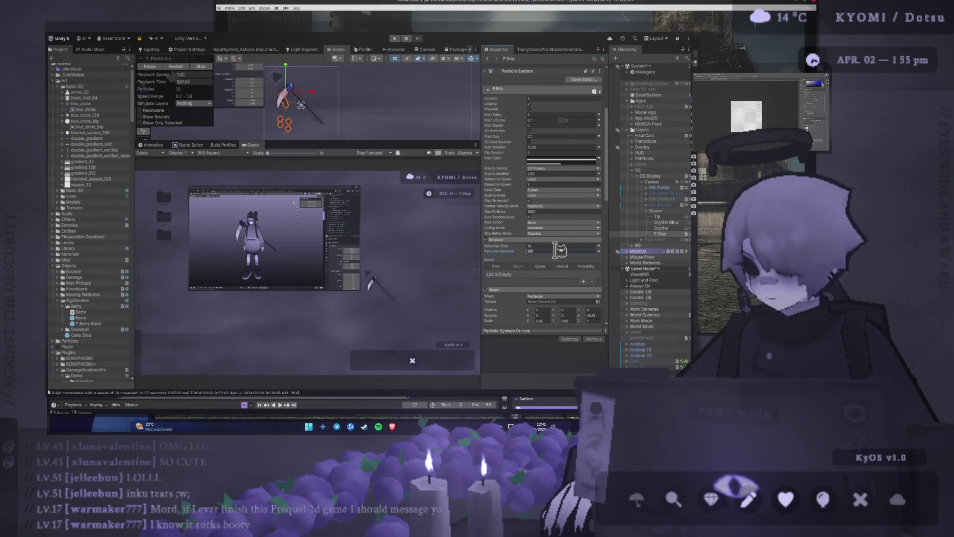
click(552, 245)
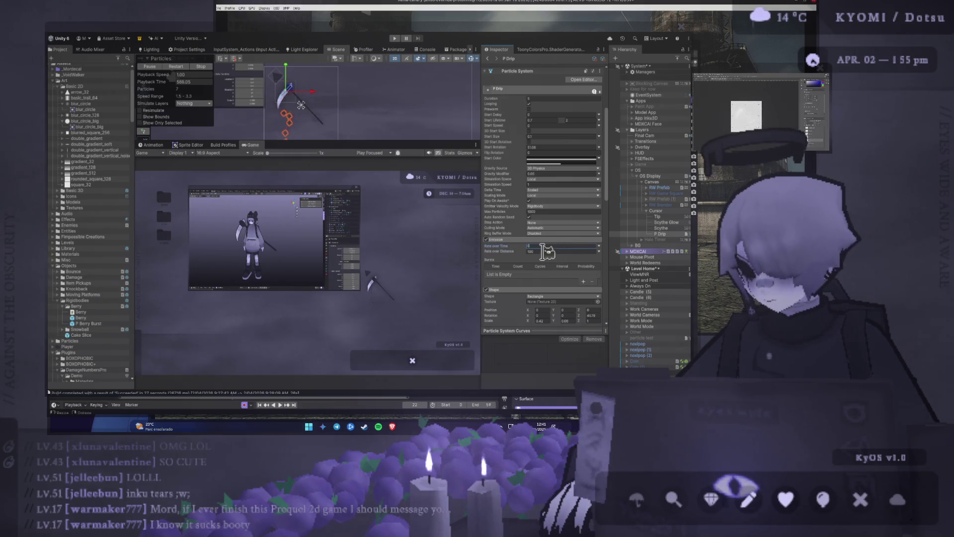
text(20)
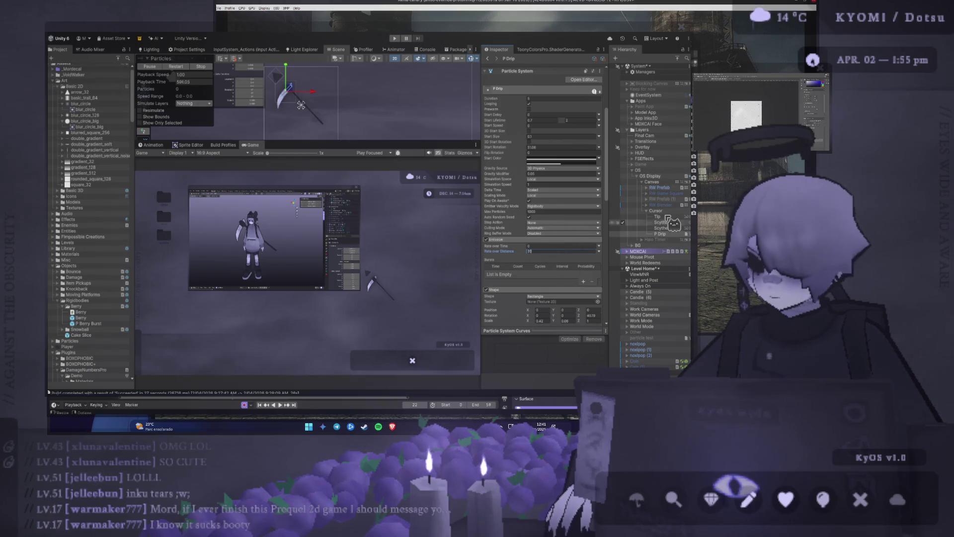
click(670, 211)
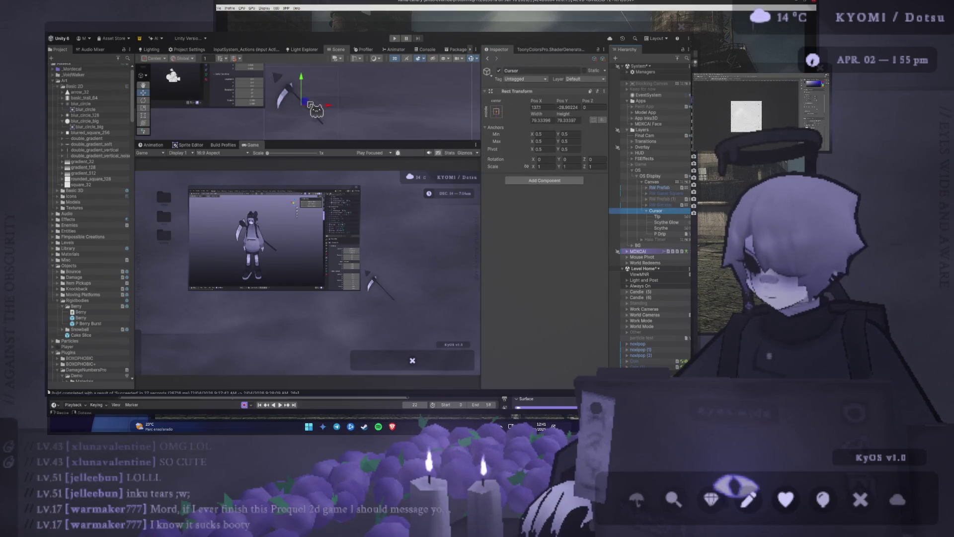
Step: Set P Drip's Simulation Space to World
click(660, 233)
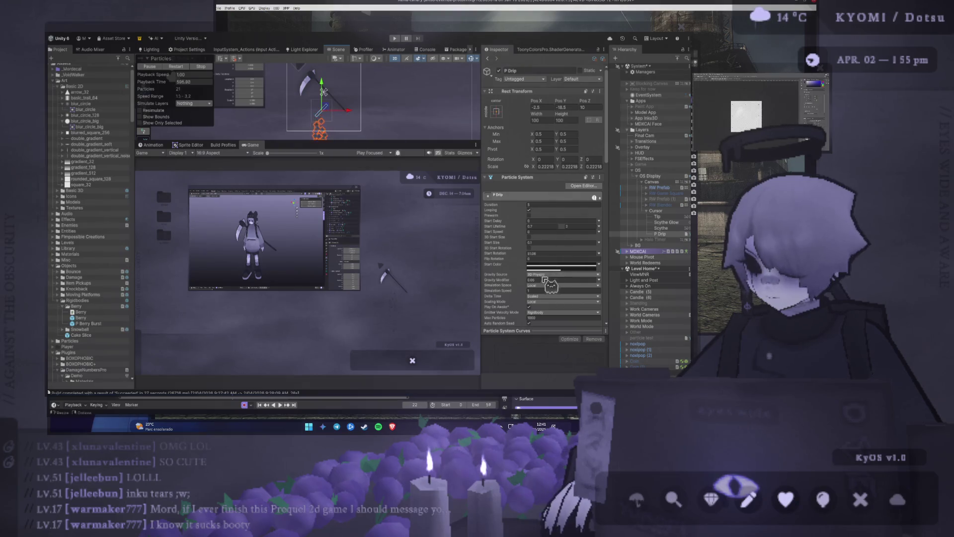
click(561, 285)
click(559, 296)
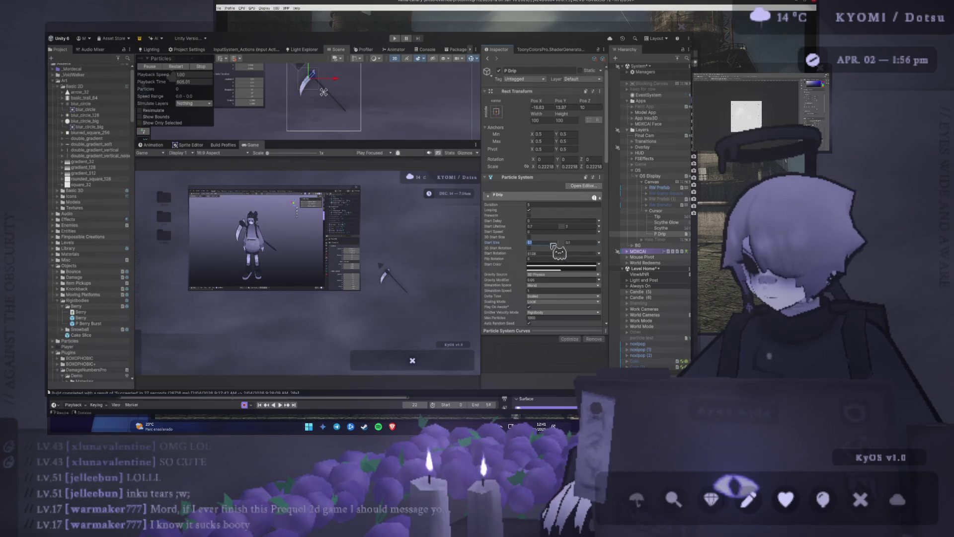
Step: Make Start Size Random Between Two Constants, from 0.1 to 0.3
click(599, 242)
click(557, 303)
click(541, 242)
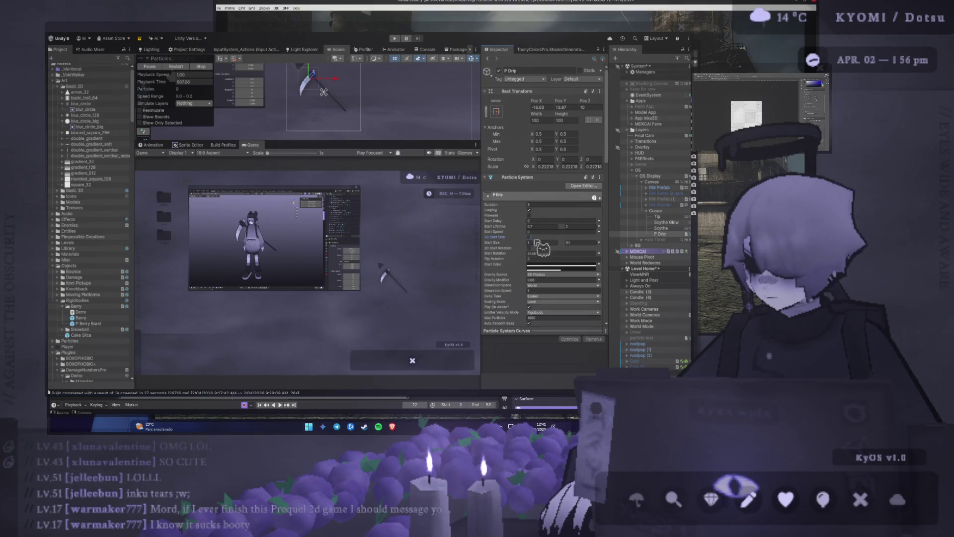
text(0.1)
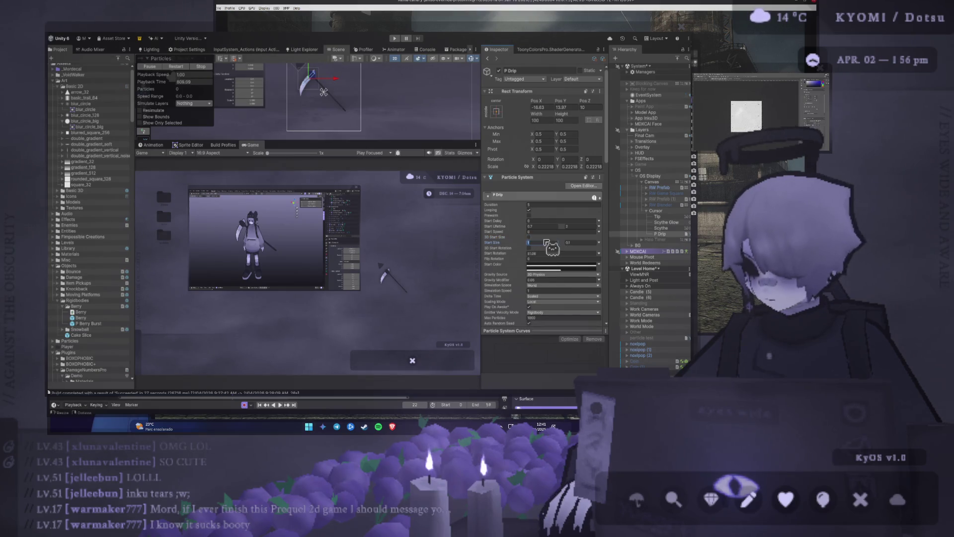
click(576, 243)
key(Return)
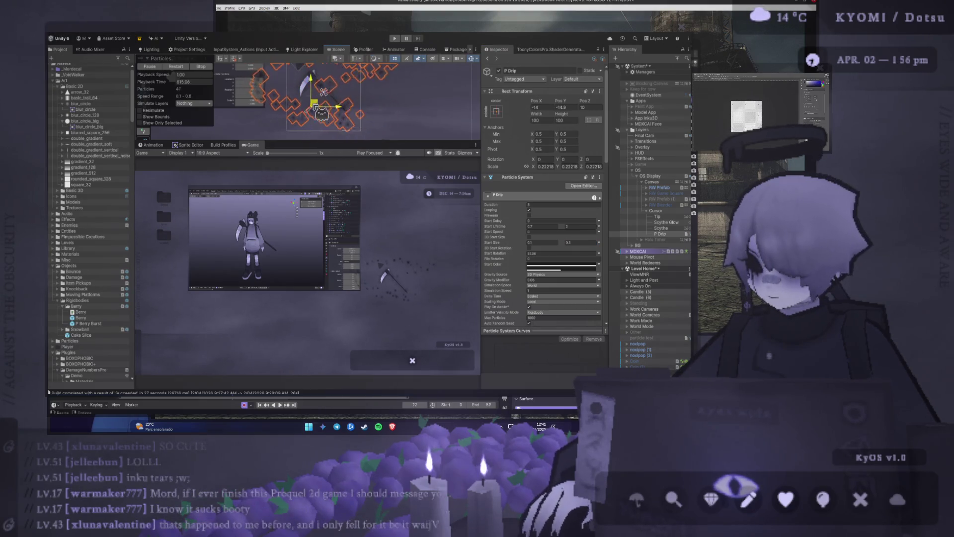
click(580, 243)
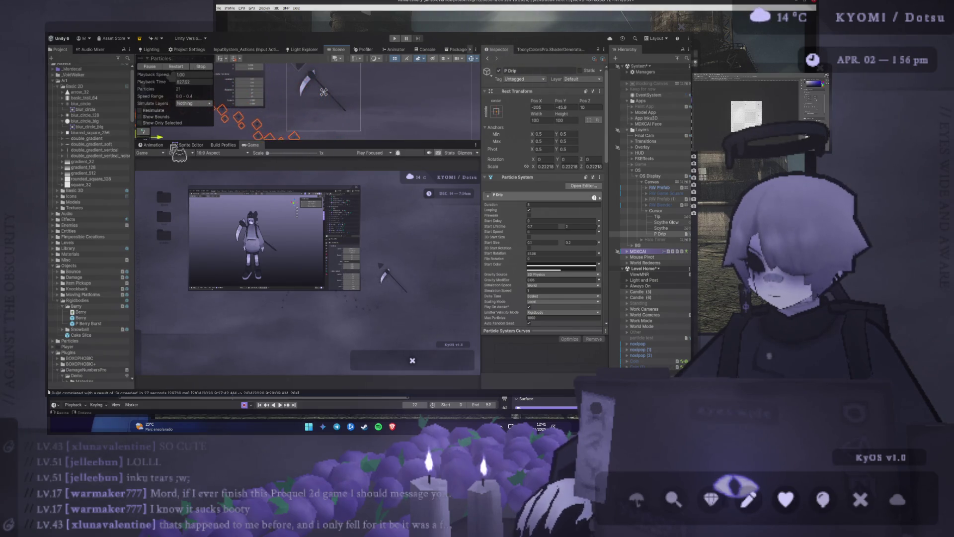
Step: Move the P Drip emitter up and left beside the scythe in the Scene view
click(665, 211)
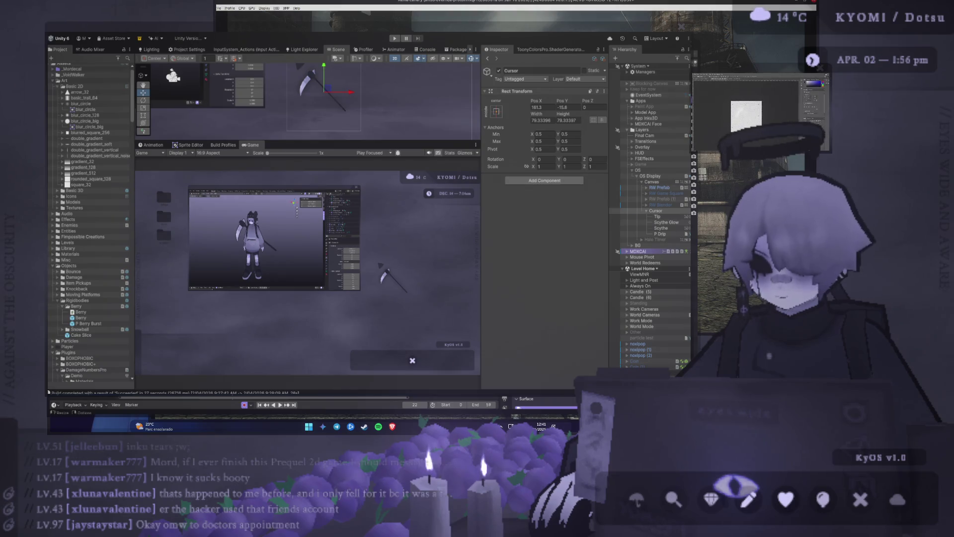
click(166, 211)
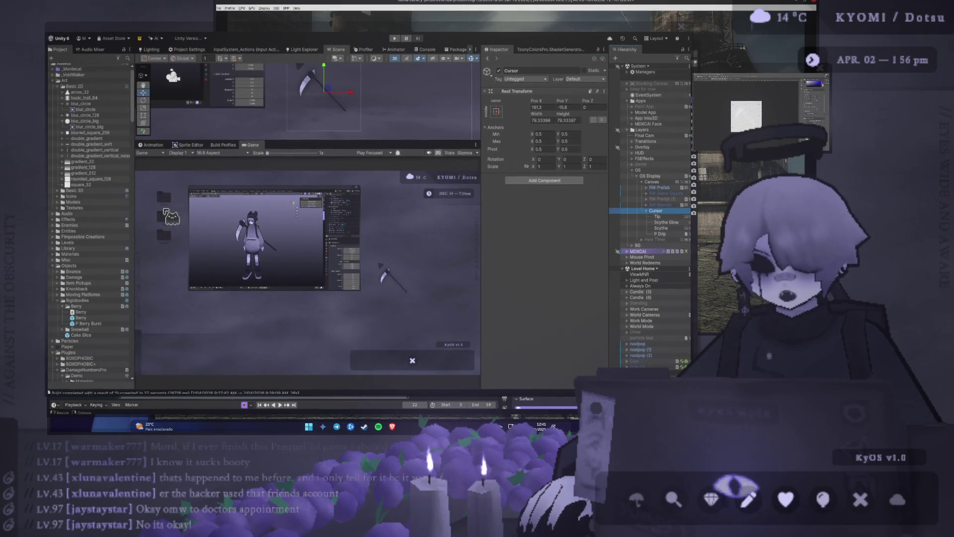
click(660, 233)
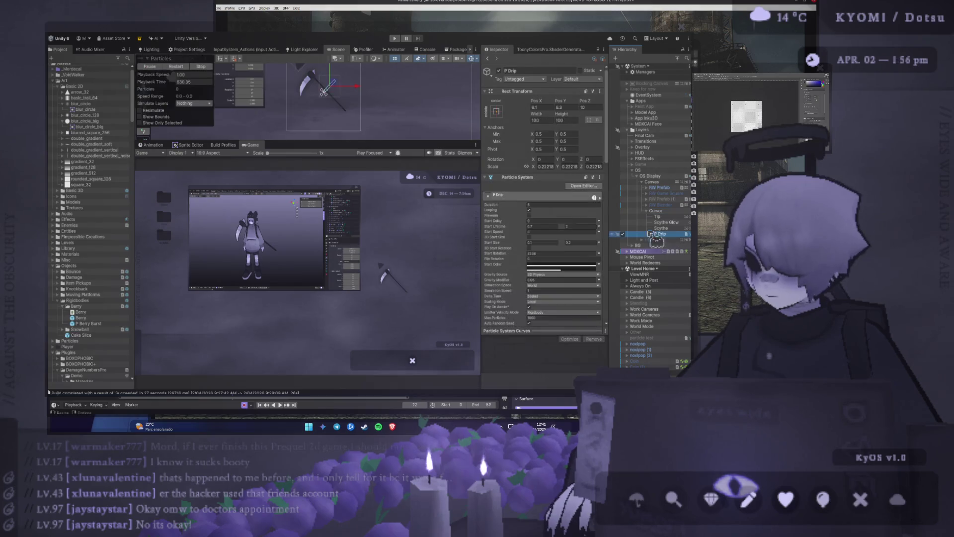
click(347, 99)
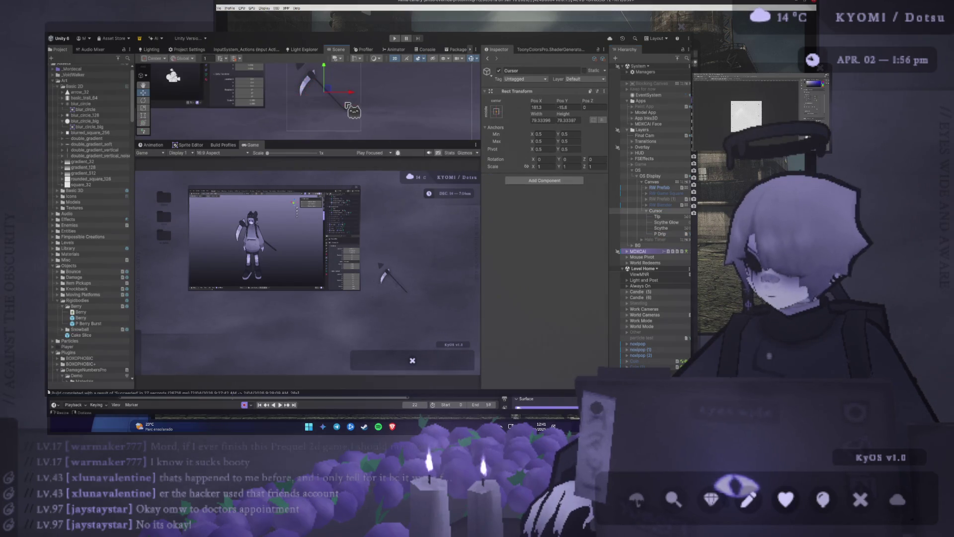
click(342, 106)
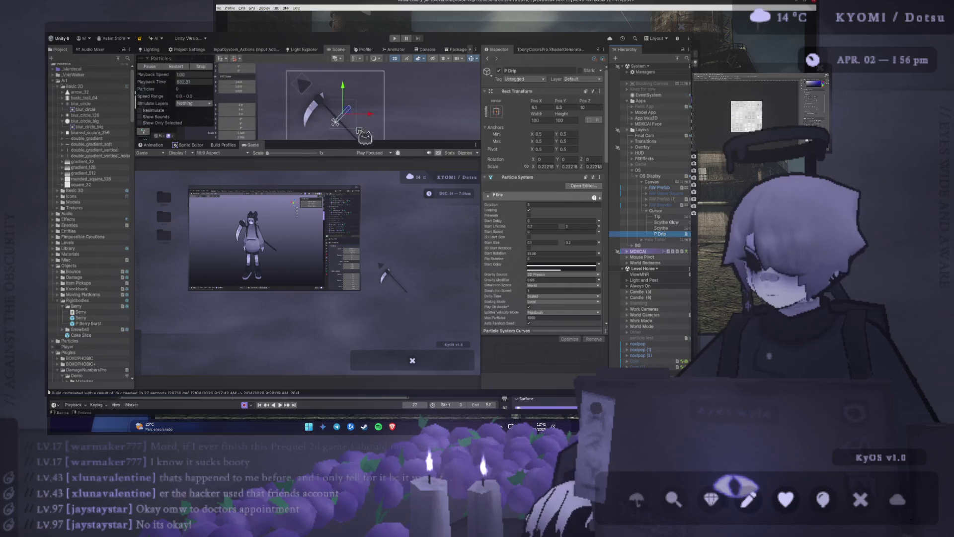
drag(338, 105, 319, 105)
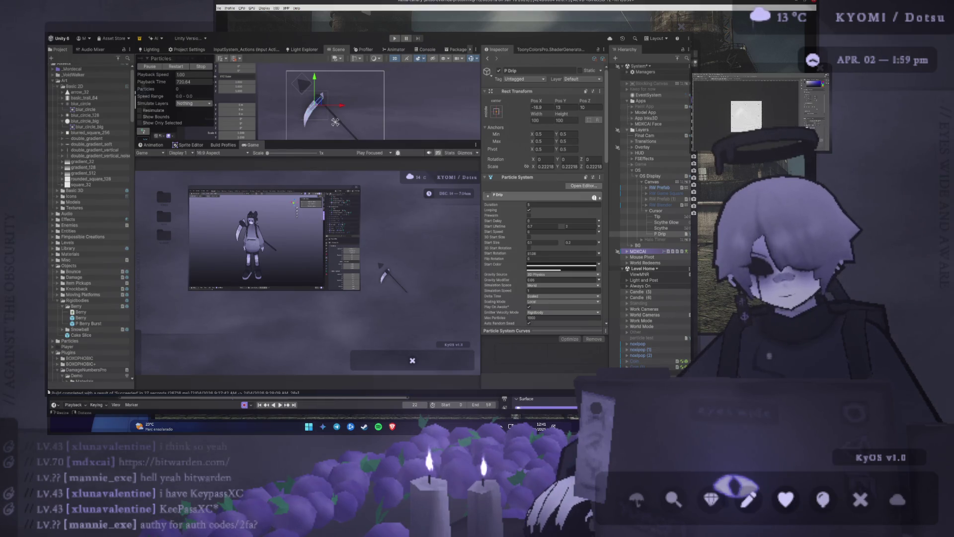
Step: Drag the Scene/Game divider downward to make the Scene view larger
drag(348, 142, 345, 202)
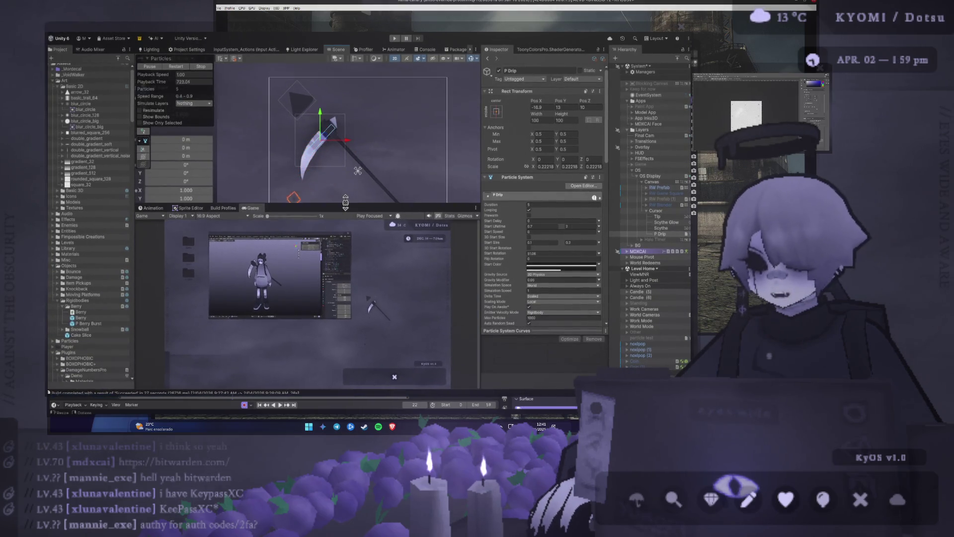
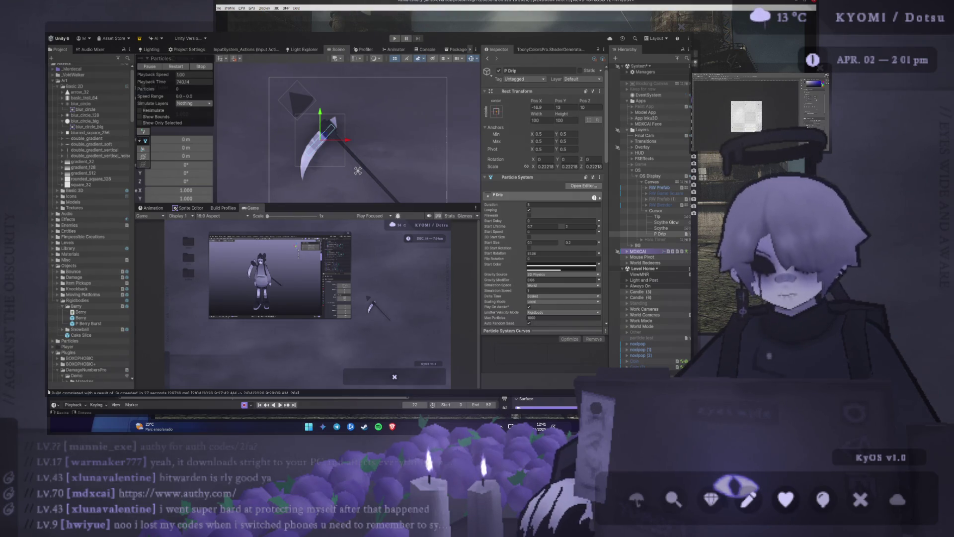
Step: Give the game preview more room and drag the Cursor object upward in the canvas
scroll(296, 96, down, 3)
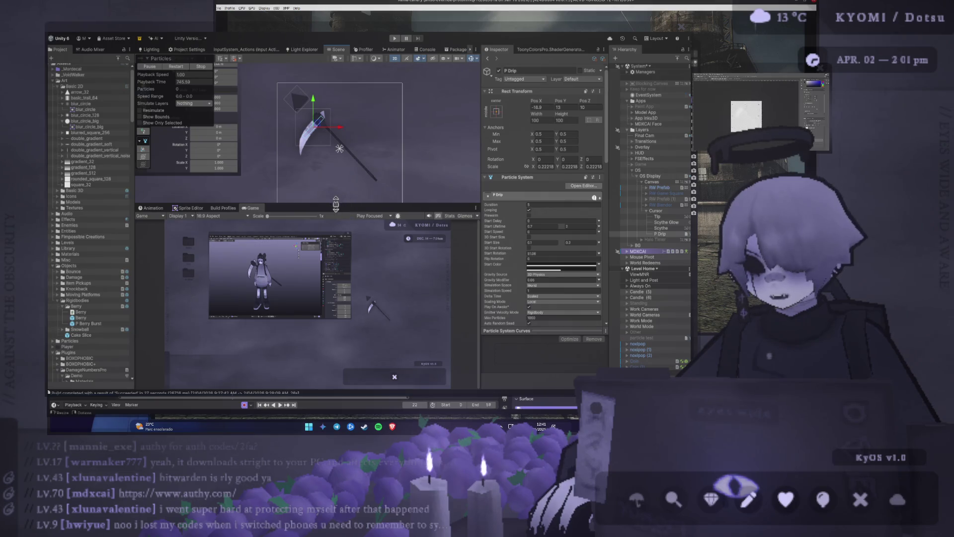
mouse_move(339, 205)
mouse_down()
mouse_move(325, 112)
mouse_move(327, 226)
mouse_up()
click(649, 209)
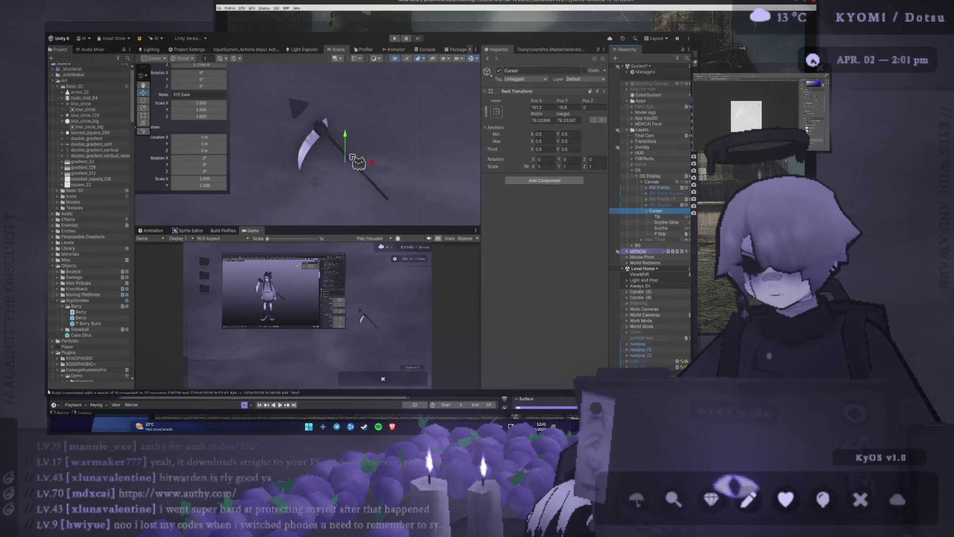
mouse_move(348, 157)
mouse_down()
mouse_move(327, 107)
mouse_move(424, 122)
mouse_move(341, 118)
mouse_move(348, 134)
mouse_up()
Step: Inspect the Scythe Glow image and the framed P Drip effect, then reselect Cursor
scroll(341, 175, up, 2)
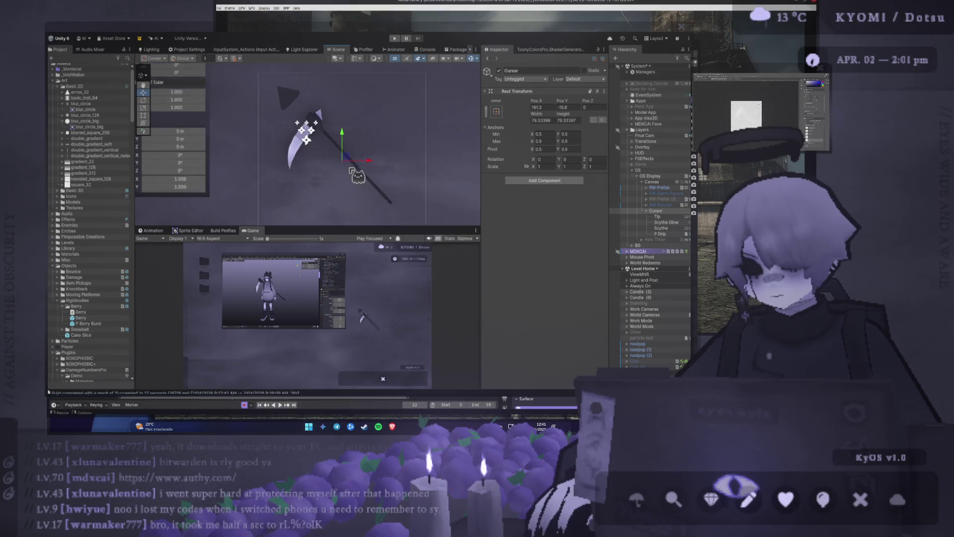
mouse_move(341, 175)
mouse_down()
mouse_move(299, 145)
mouse_move(266, 149)
mouse_move(301, 156)
mouse_up()
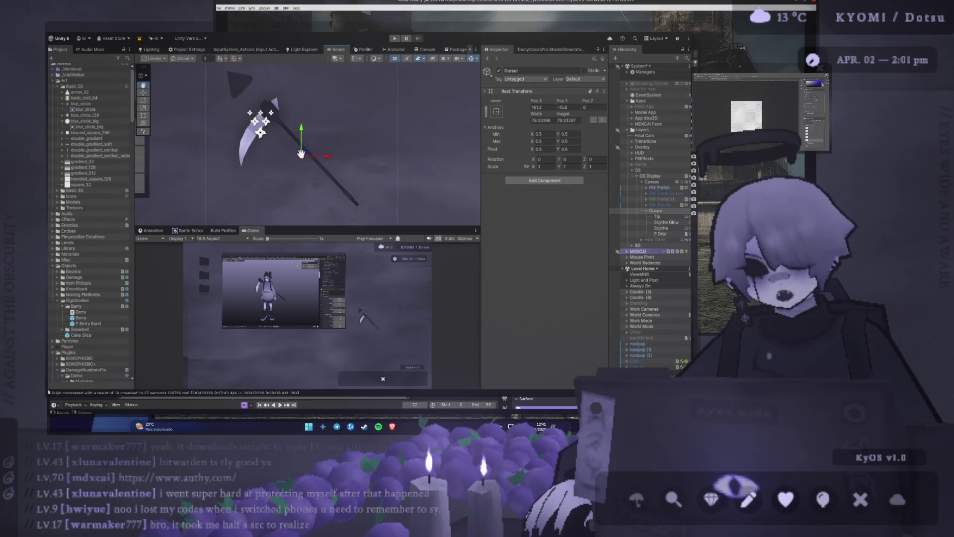
click(666, 223)
click(664, 234)
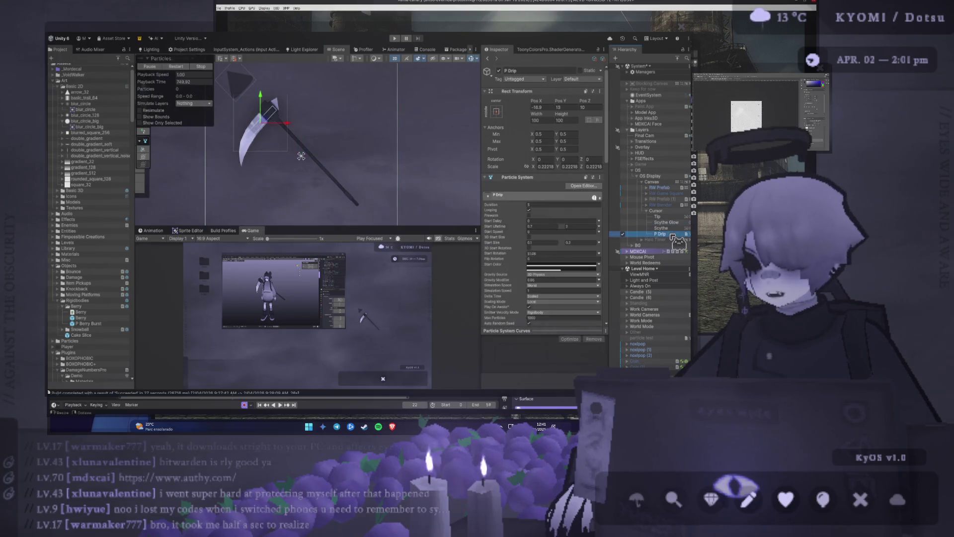
key(f)
scroll(347, 153, down, 3)
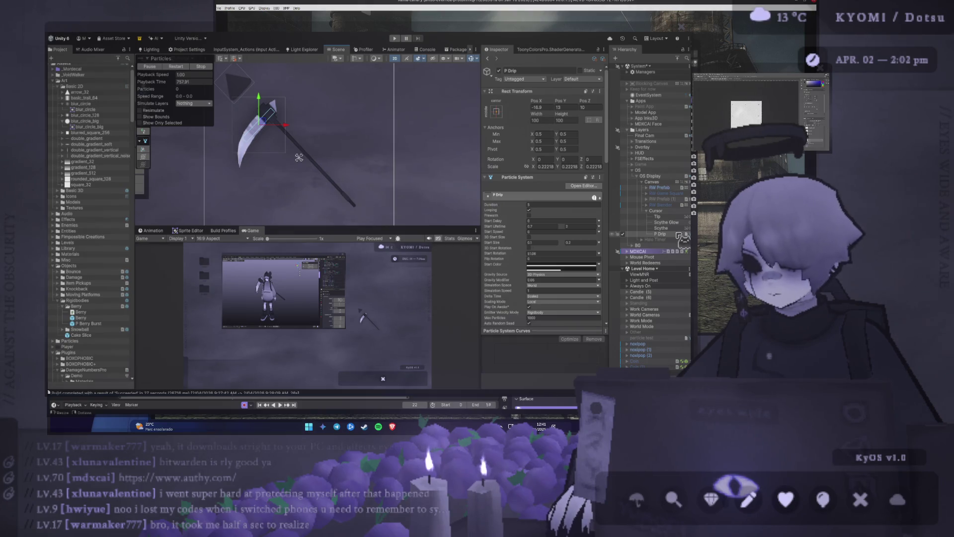
key(Left)
Step: Add an Animator component to Cursor and browse to the KyOS Cursors art folder
click(546, 182)
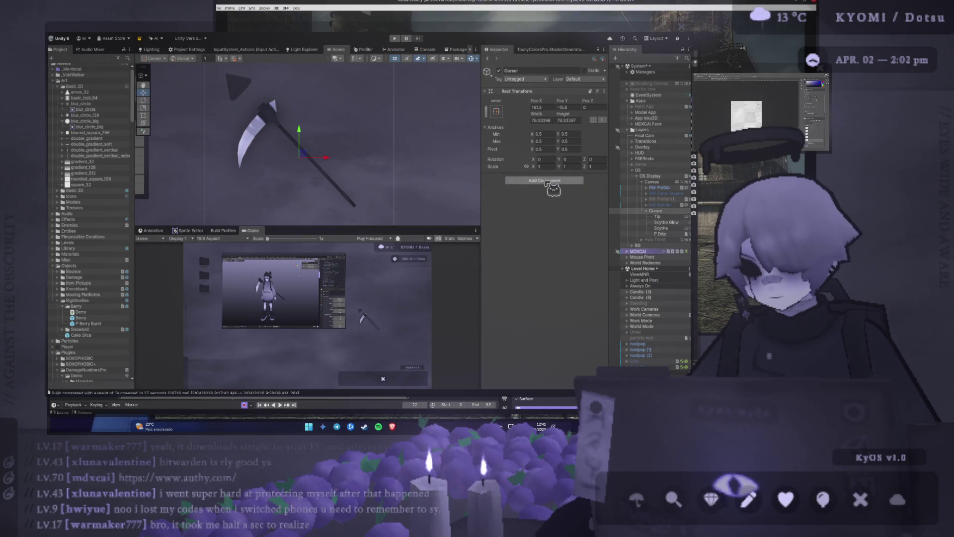
click(561, 191)
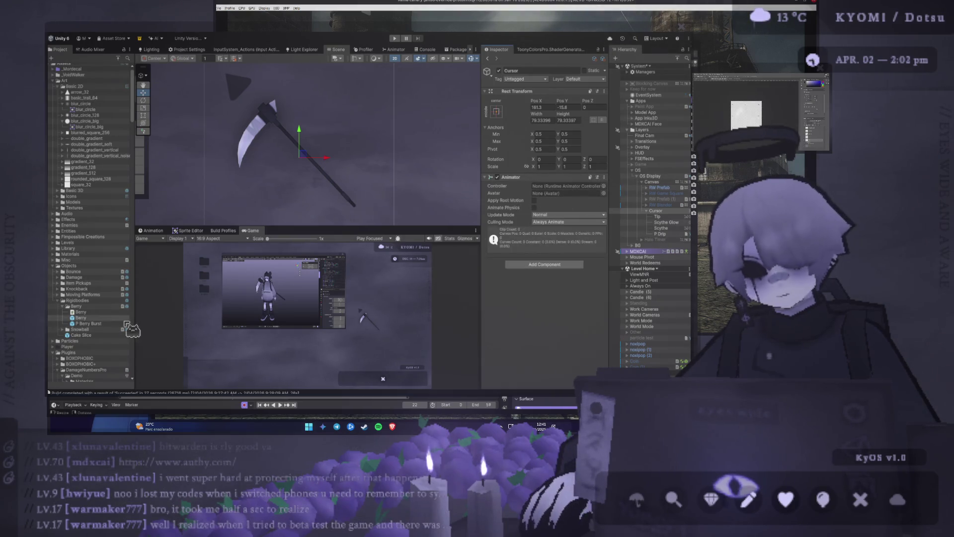
scroll(94, 328, down, 15)
scroll(97, 337, down, 20)
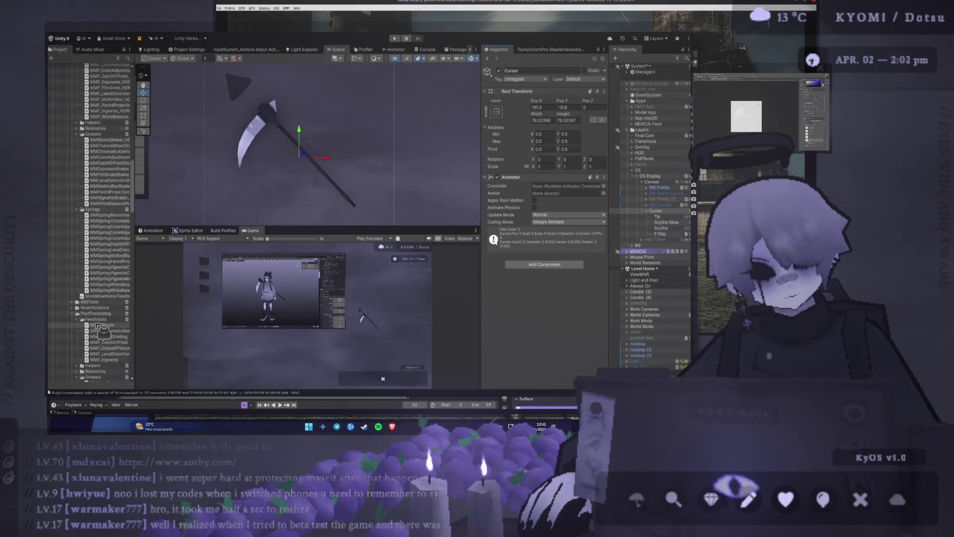
scroll(95, 224, down, 15)
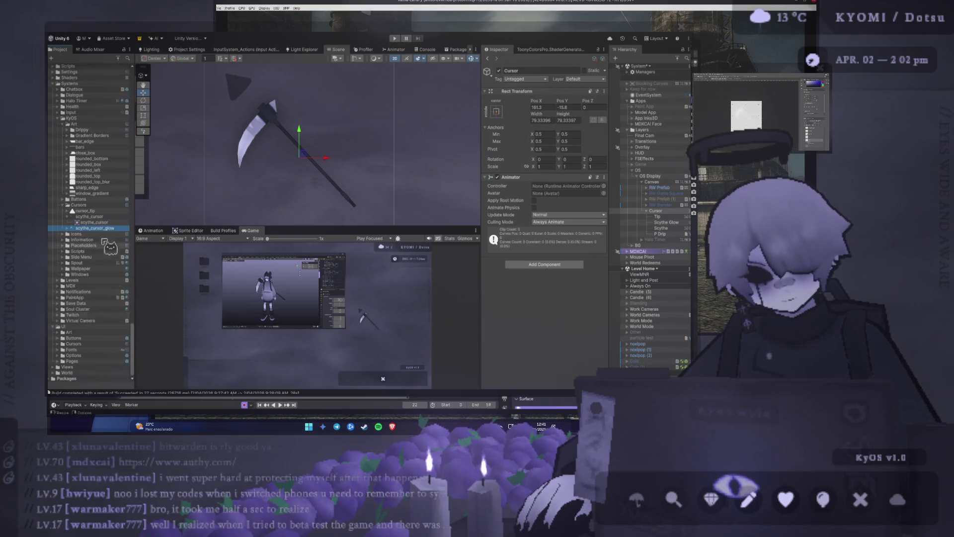
click(80, 205)
scroll(89, 215, up, 1)
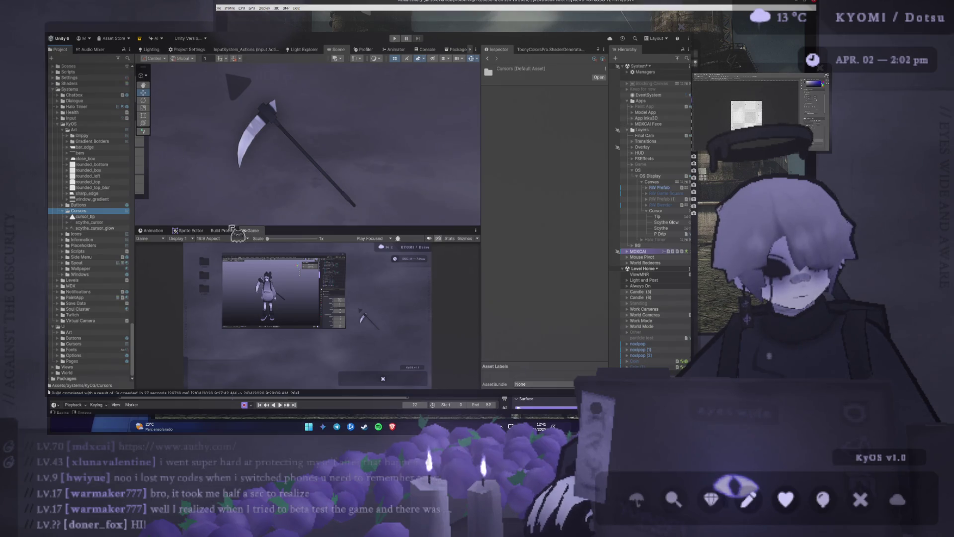
Step: Group Scythe Glow and Scythe under a new parent named 'Scythe'
click(669, 234)
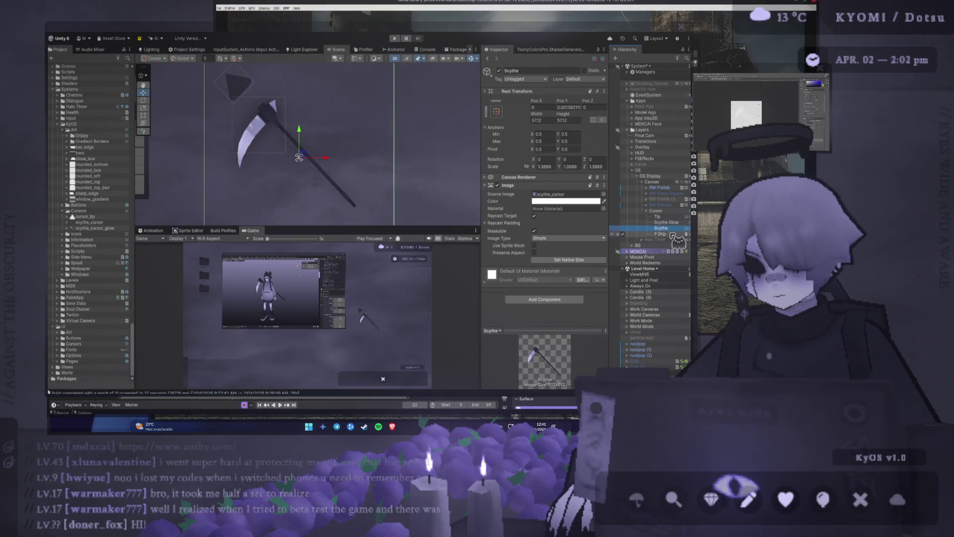
click(668, 228)
key(Up)
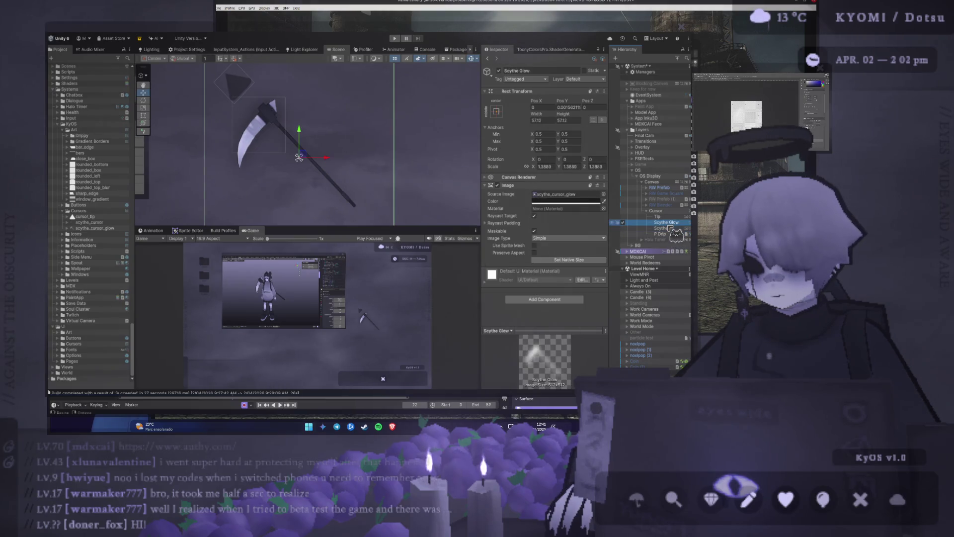
key(Up)
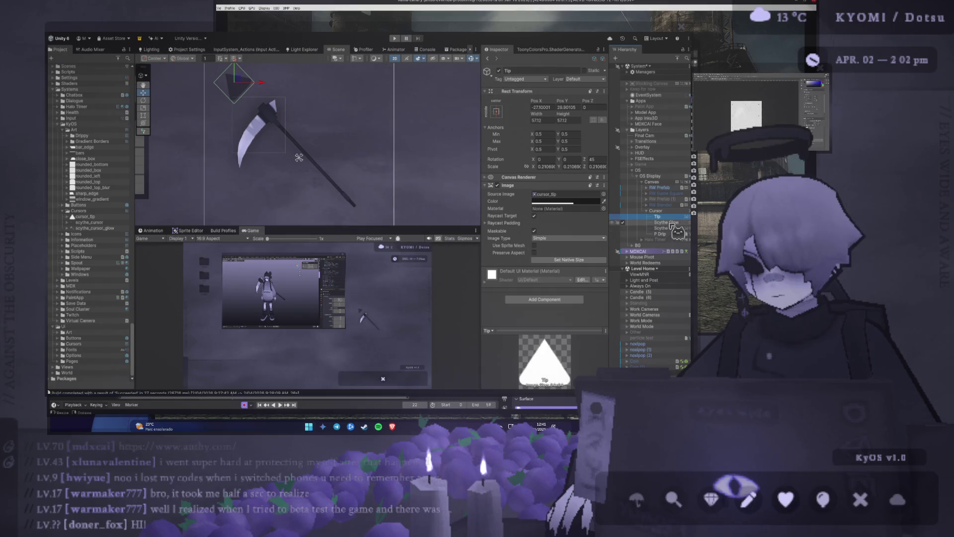
key(Down)
key(Down)
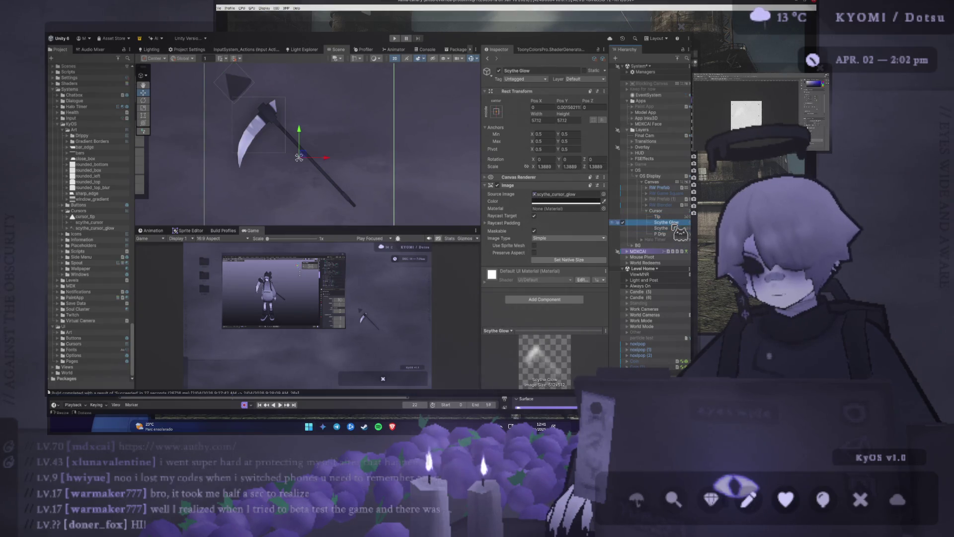
key(shift+Up)
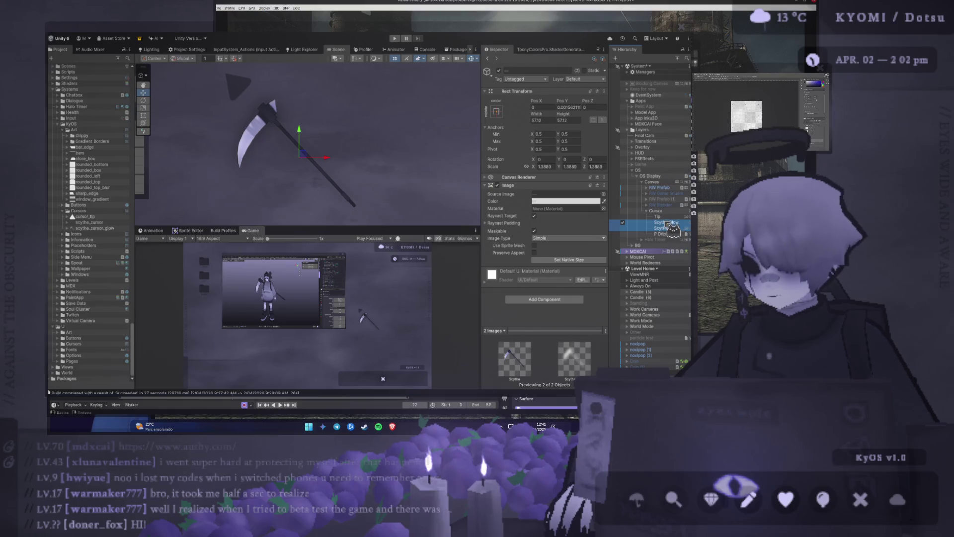
key(ctrl+shift+g)
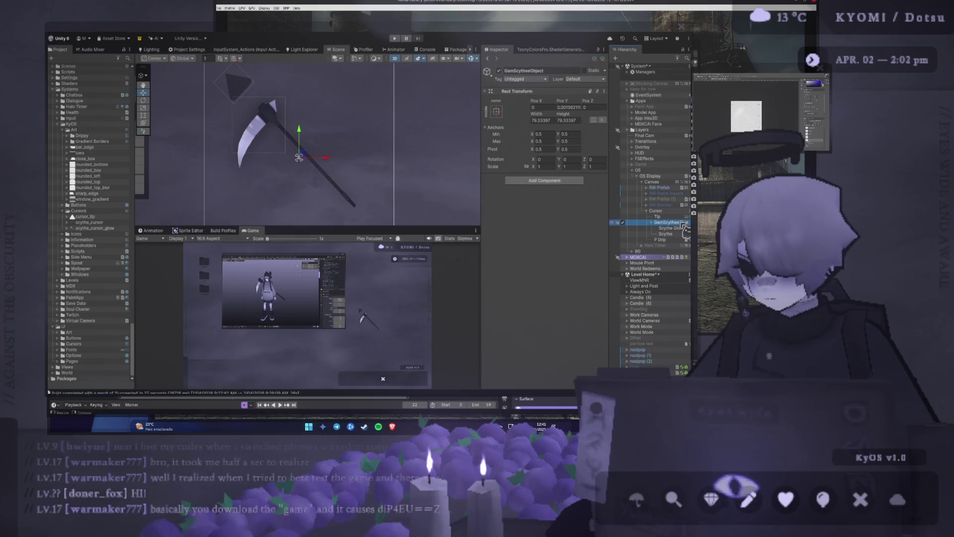
text(Scythe)
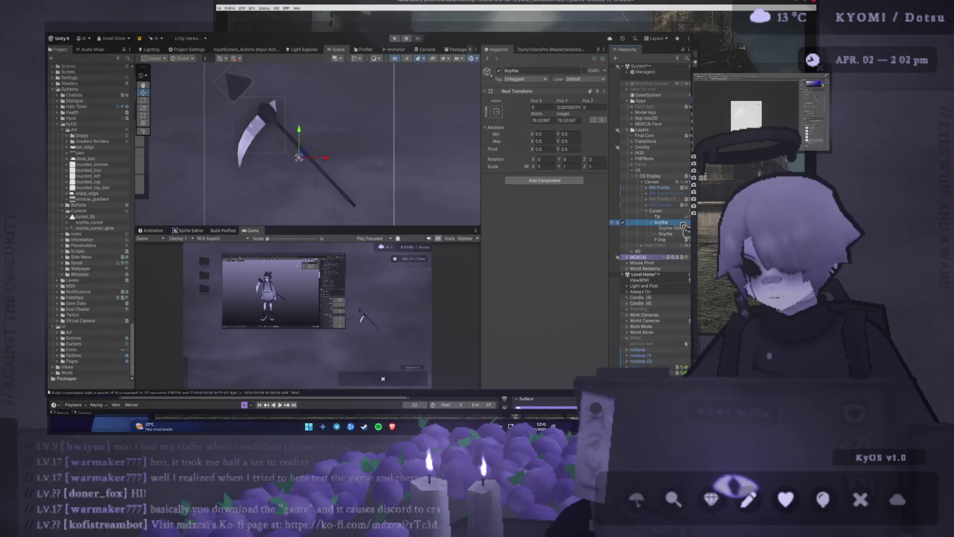
key(Return)
Step: Test-rotate the Scythe group, undo to keep its original angle, and reselect Cursor
click(143, 100)
mouse_move(325, 142)
mouse_down()
mouse_move(198, 152)
mouse_move(194, 211)
mouse_move(540, 226)
mouse_move(571, 174)
mouse_move(614, 152)
mouse_move(194, 176)
mouse_move(124, 229)
mouse_move(164, 209)
mouse_up()
key(ctrl+z)
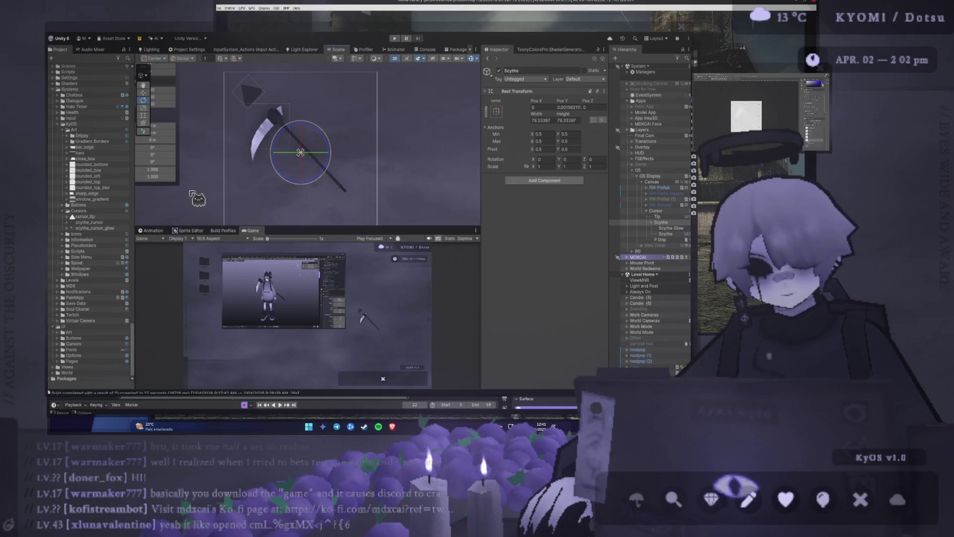
click(657, 216)
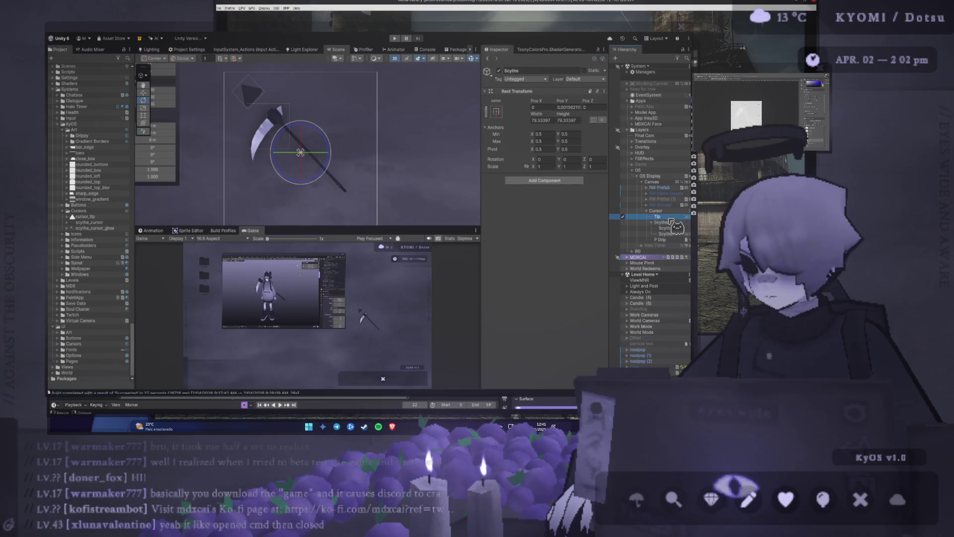
click(656, 211)
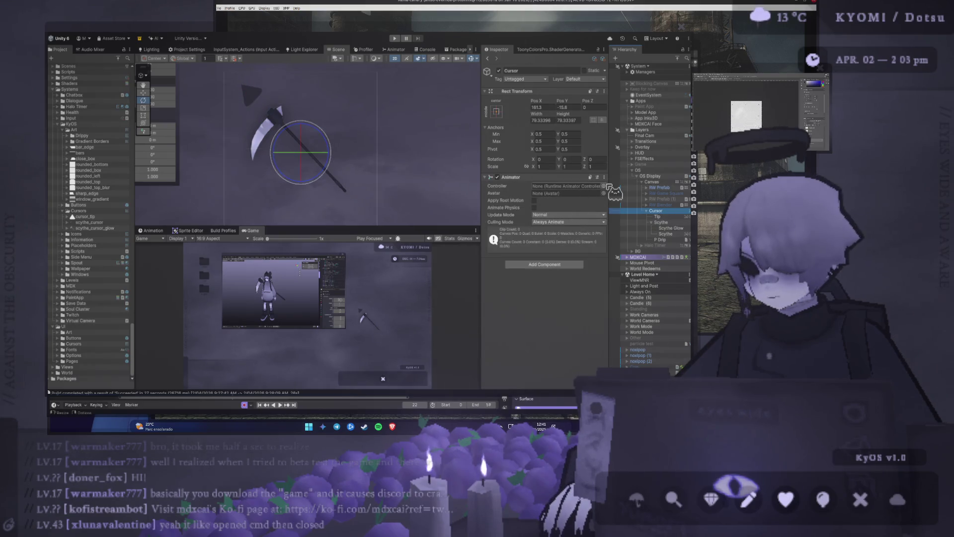
Step: Create 'Scythe Cursor Animator' in Cursors, assign it to Cursor's Animator, and open Animation
click(78, 210)
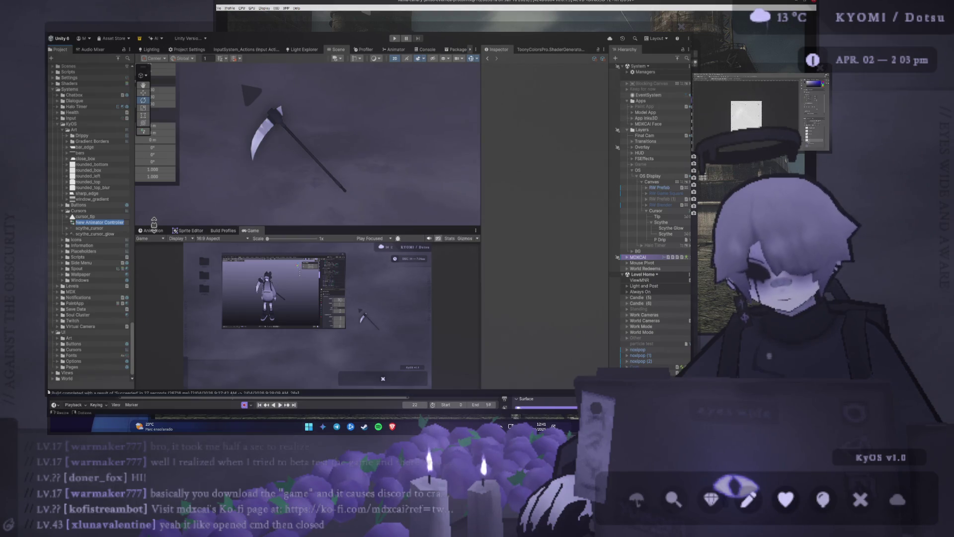
text(Scythe)
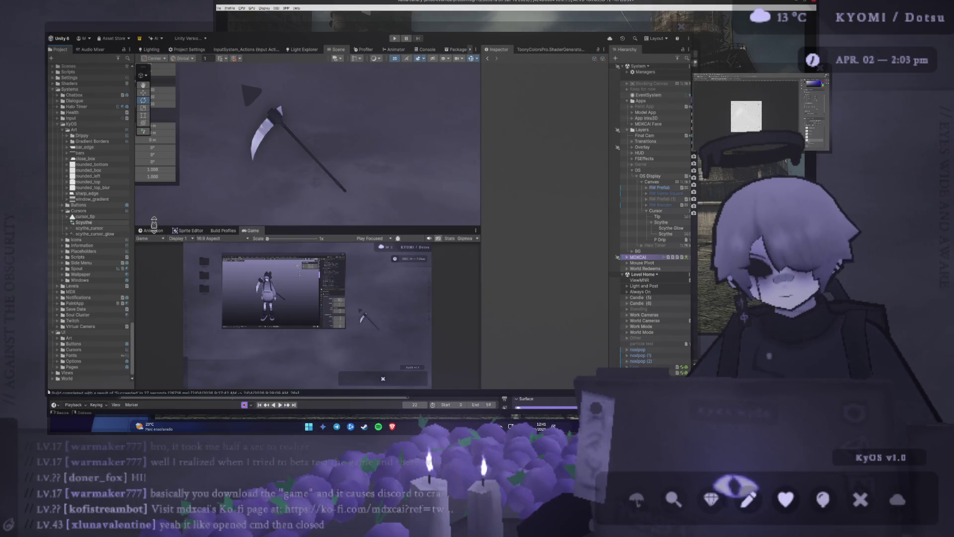
text( S)
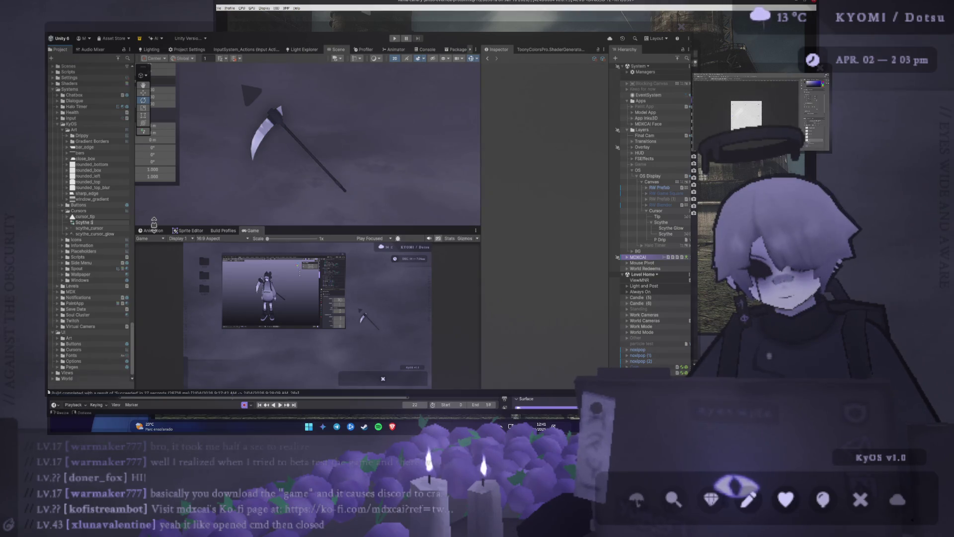
key(BackSpace)
text(Cursor Animat)
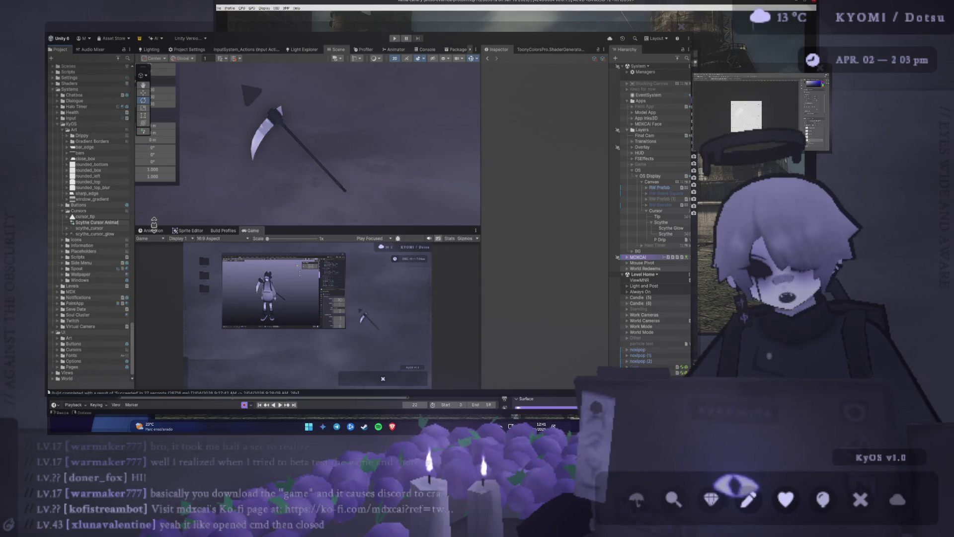
text(or)
key(Return)
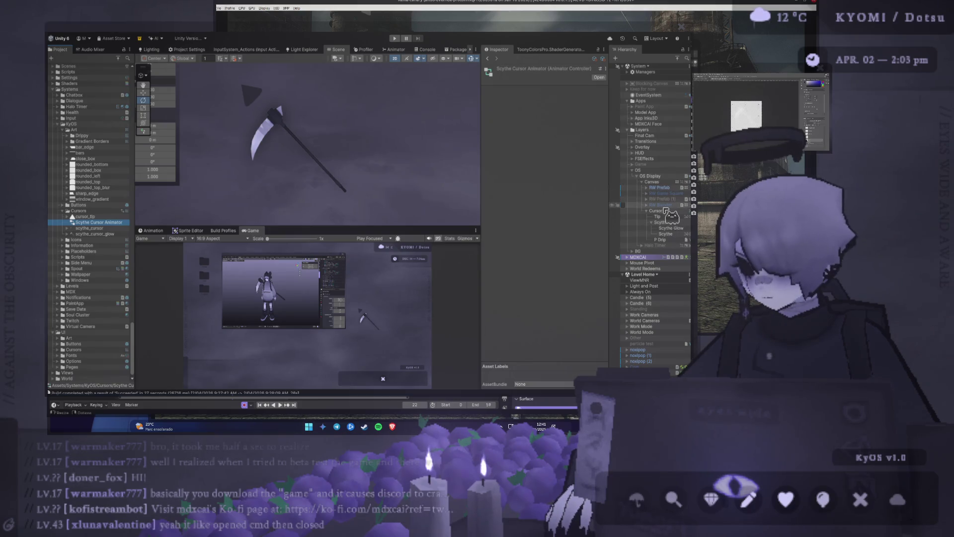
click(657, 210)
drag(98, 222, 552, 192)
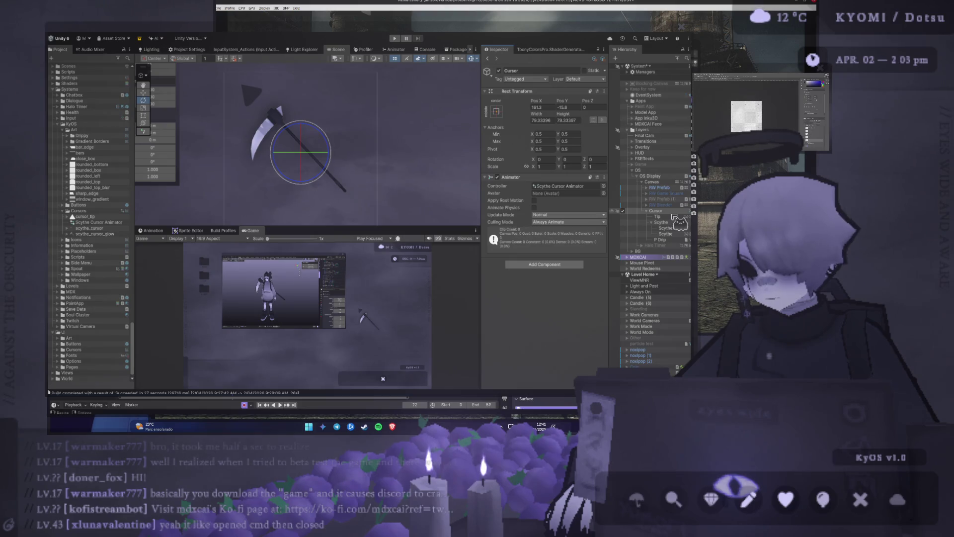
click(151, 230)
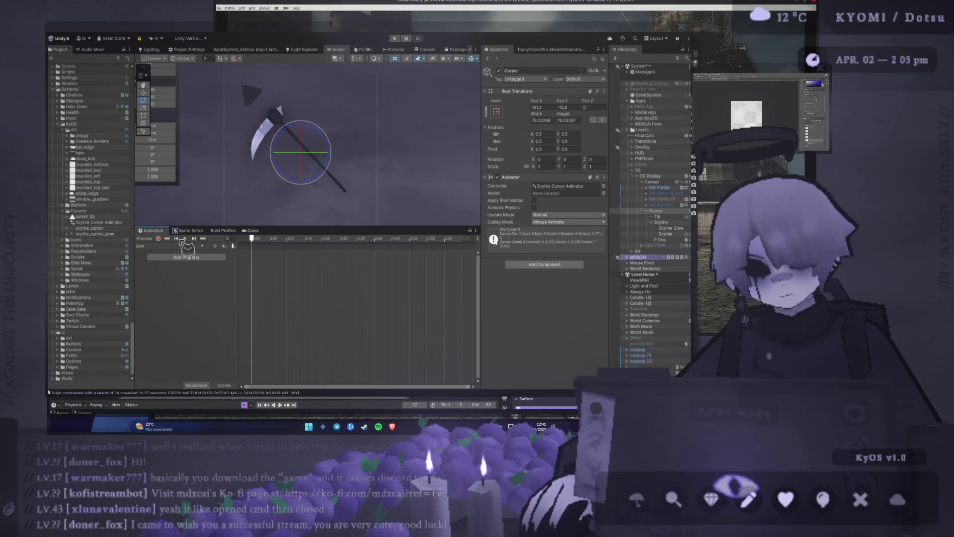
Step: In record mode, key the Scythe child tilted on Z (28.467), then move to frame 13
click(159, 239)
mouse_move(324, 151)
mouse_down()
mouse_move(319, 127)
mouse_move(322, 135)
mouse_up()
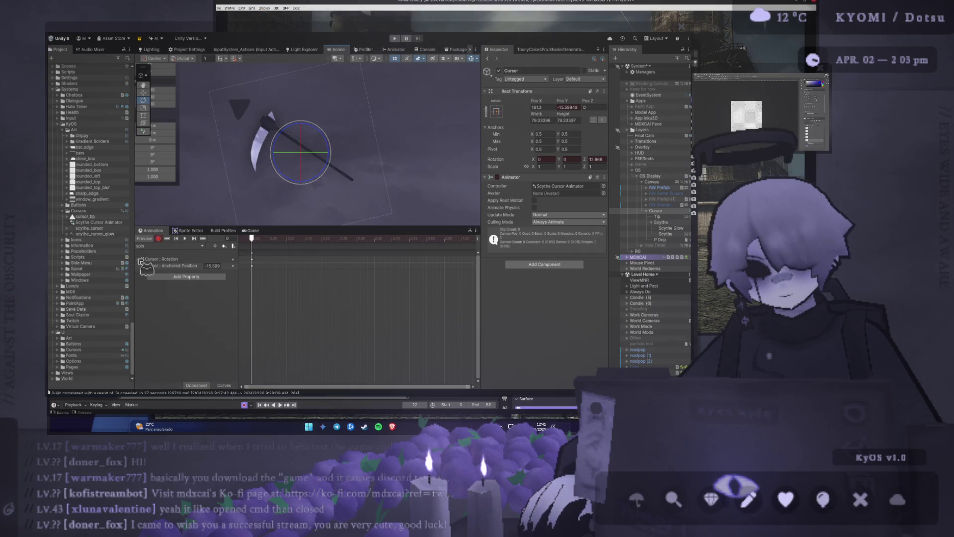
key(ctrl+z)
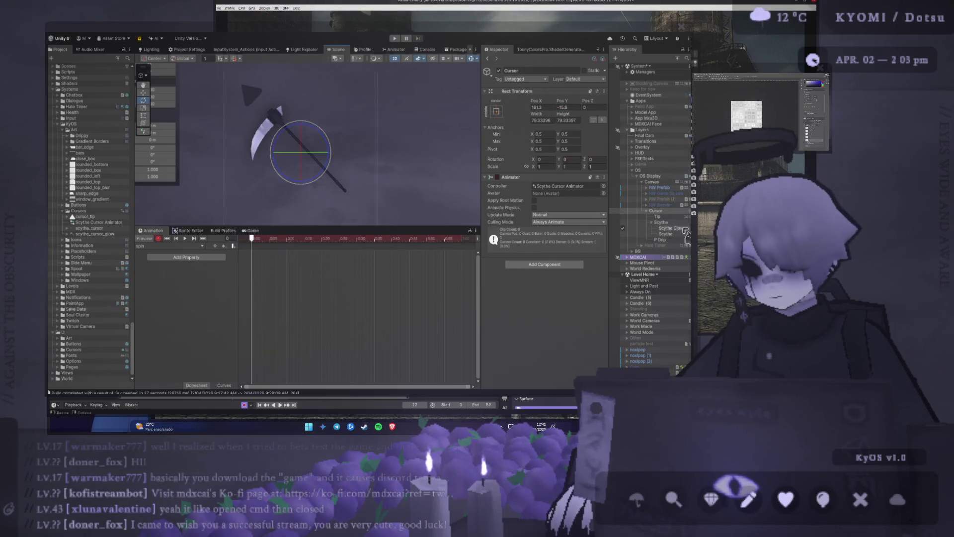
click(320, 135)
drag(320, 132, 320, 130)
click(297, 238)
Step: At frame 0, expand the Scythe rotation track and set Rotation.z to 0
click(251, 230)
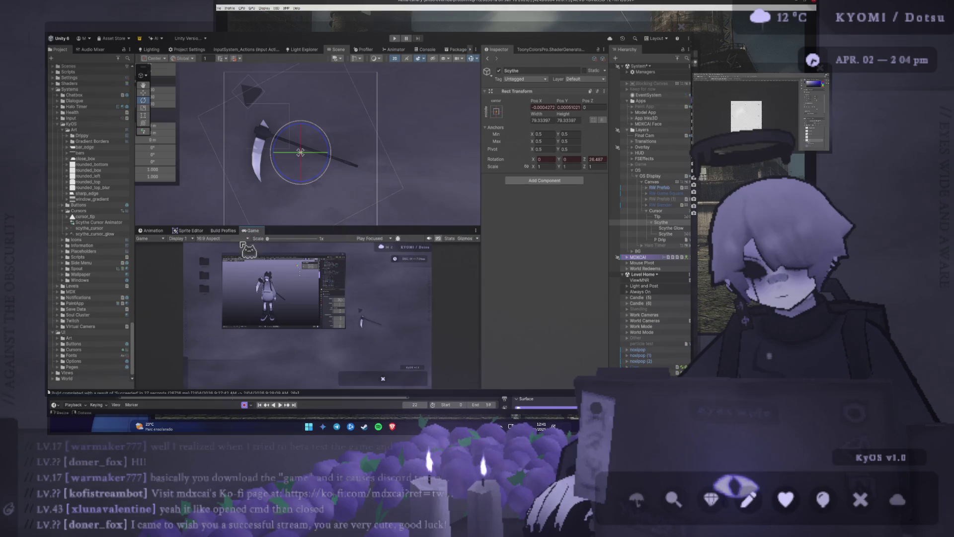
click(152, 230)
click(239, 238)
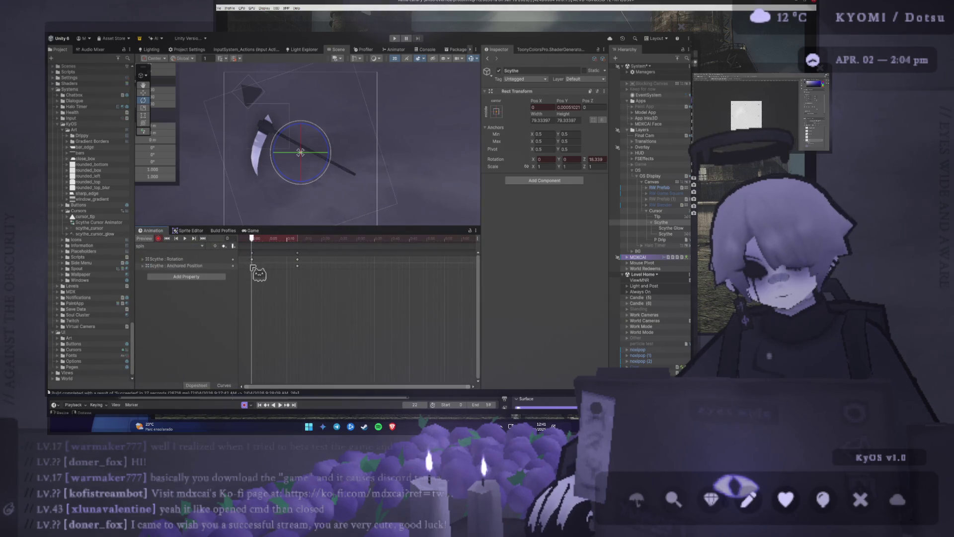
click(252, 259)
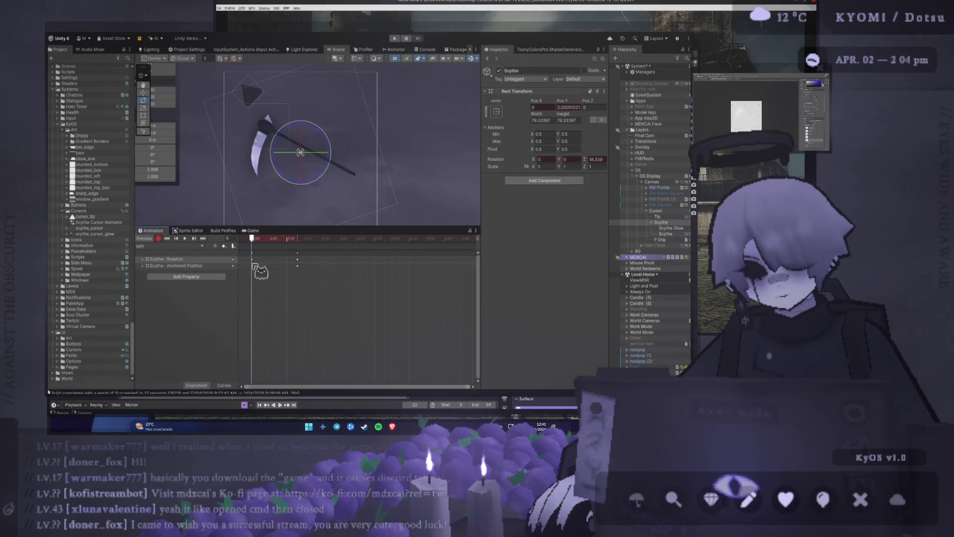
click(143, 267)
click(143, 259)
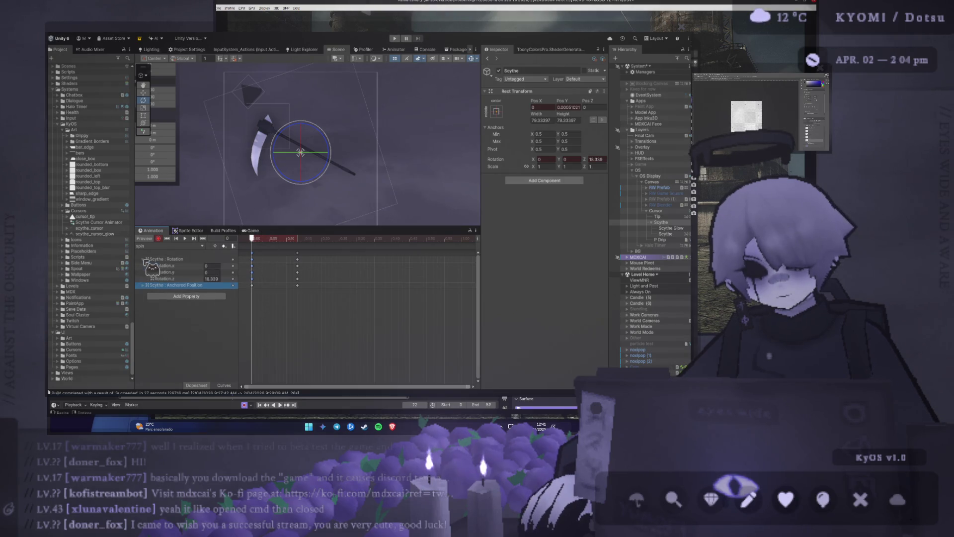
click(213, 278)
text(0)
key(Return)
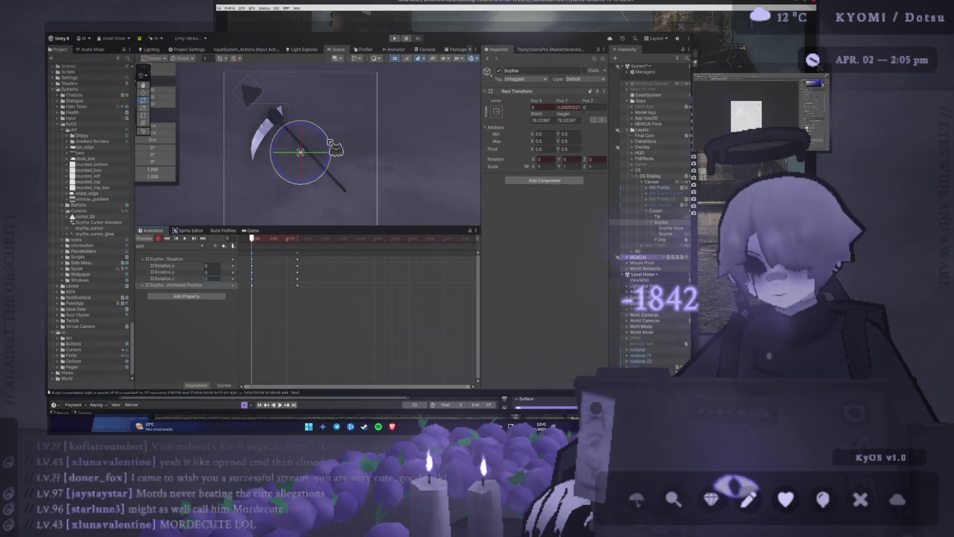
Step: At frame 13, set the Scythe's Rotation.z key to 360
drag(256, 239, 297, 239)
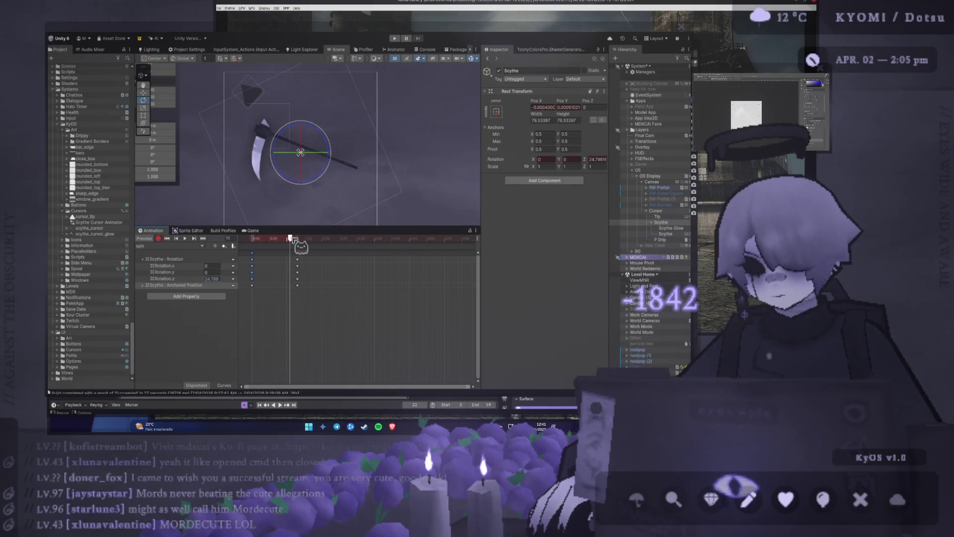
click(208, 279)
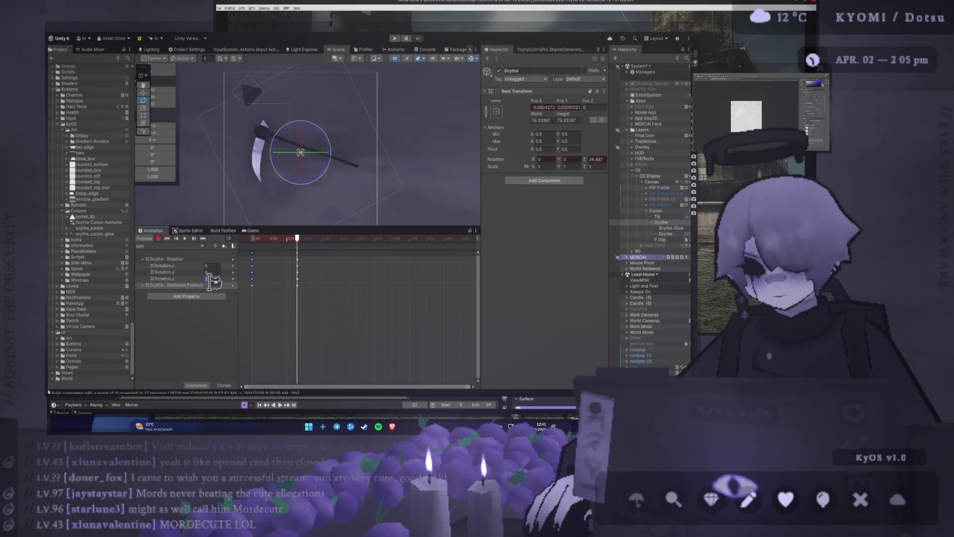
text(360)
key(Return)
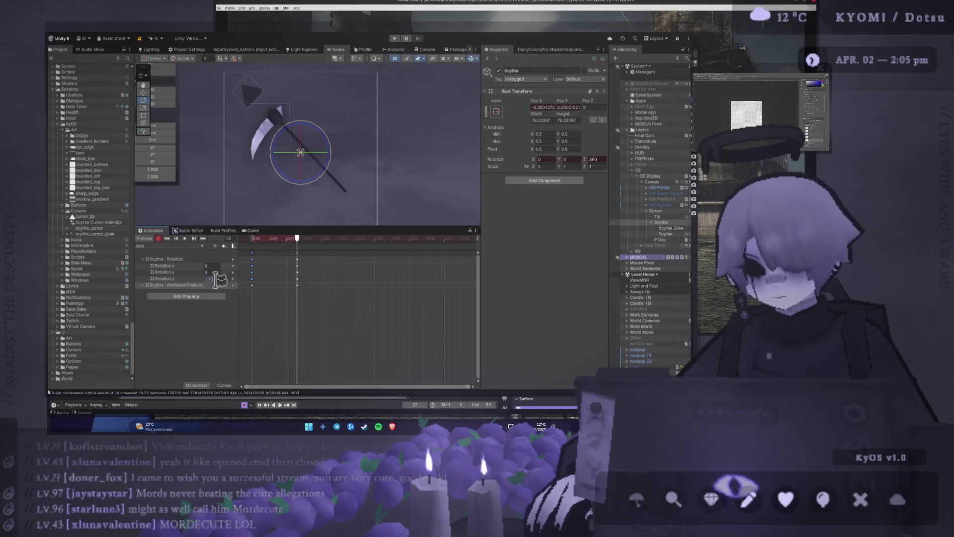
Step: Drag the end keys out to 0:33, preview the spin, and switch to Curves view
drag(279, 239, 227, 240)
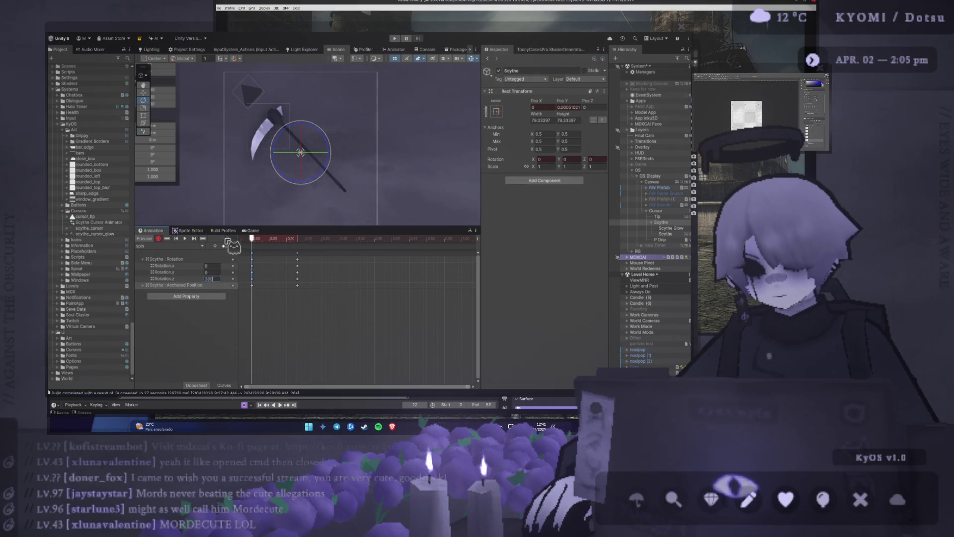
click(184, 239)
drag(300, 253, 371, 259)
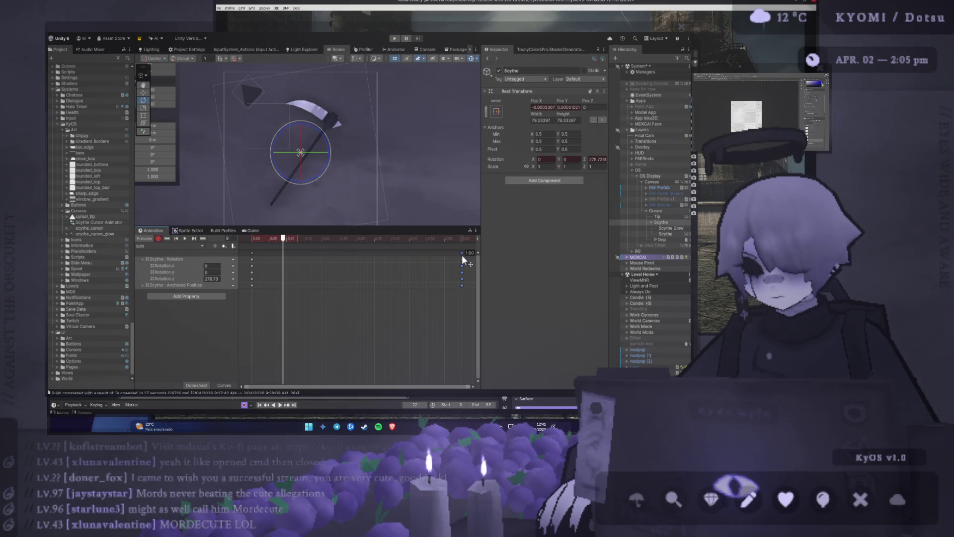
click(185, 238)
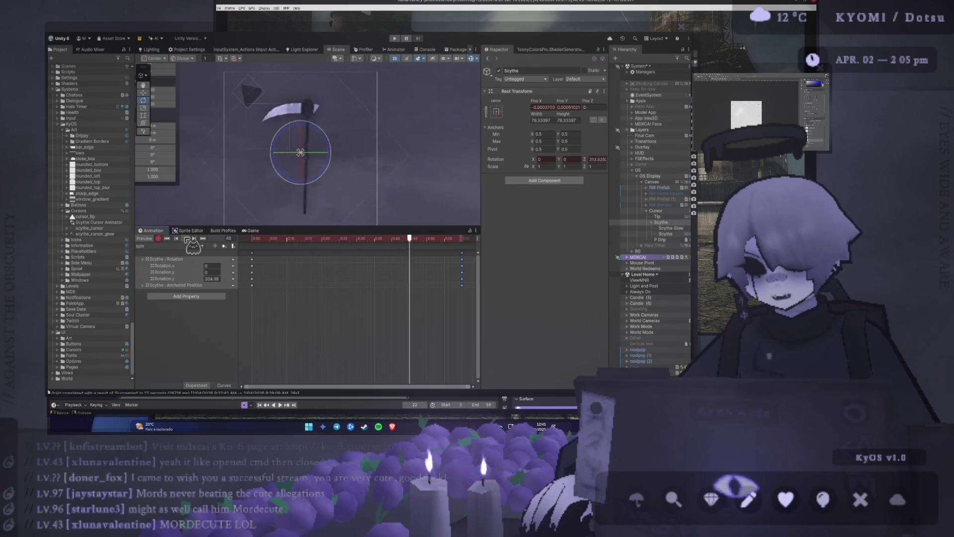
key(space)
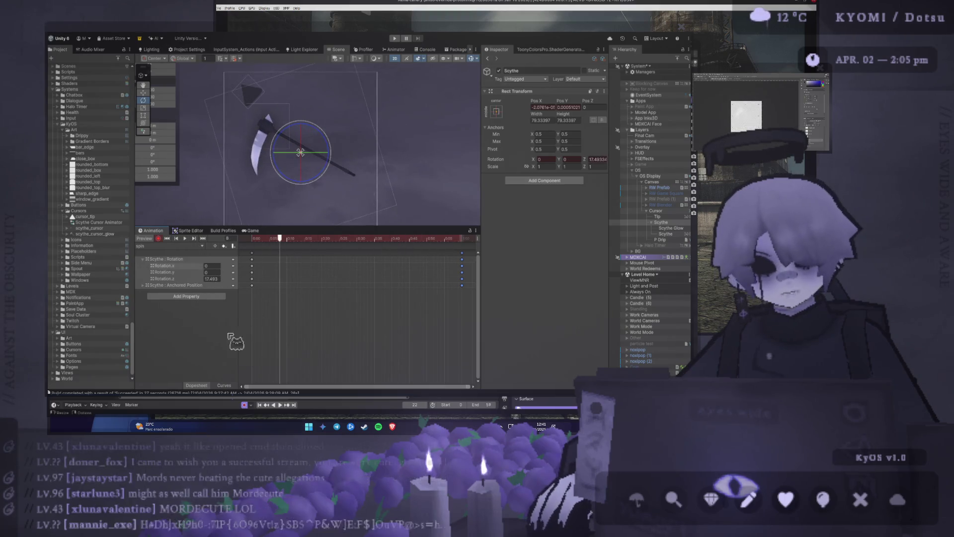
key(ctrl+Tab)
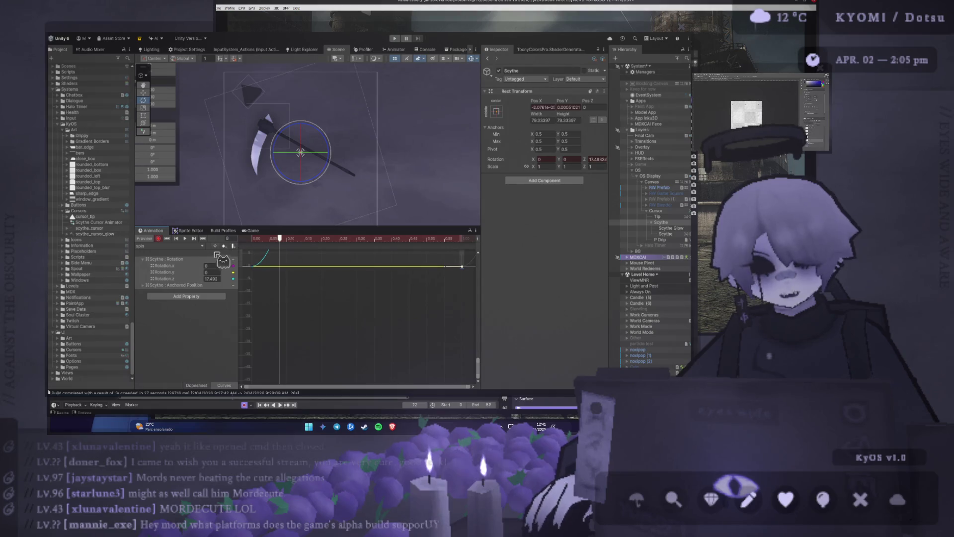
Step: Preview the spin, frame the whole rotation curve, and return to frame 0
click(185, 239)
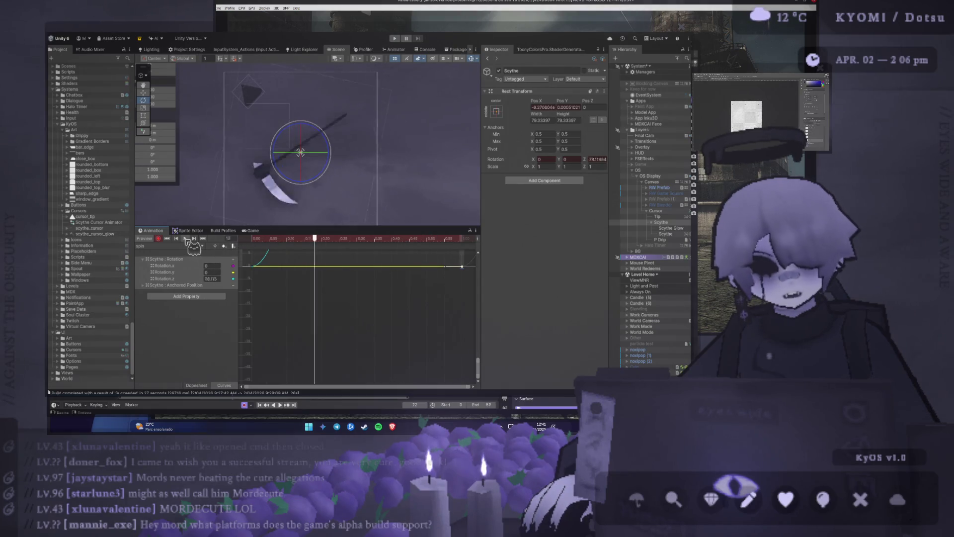
click(187, 239)
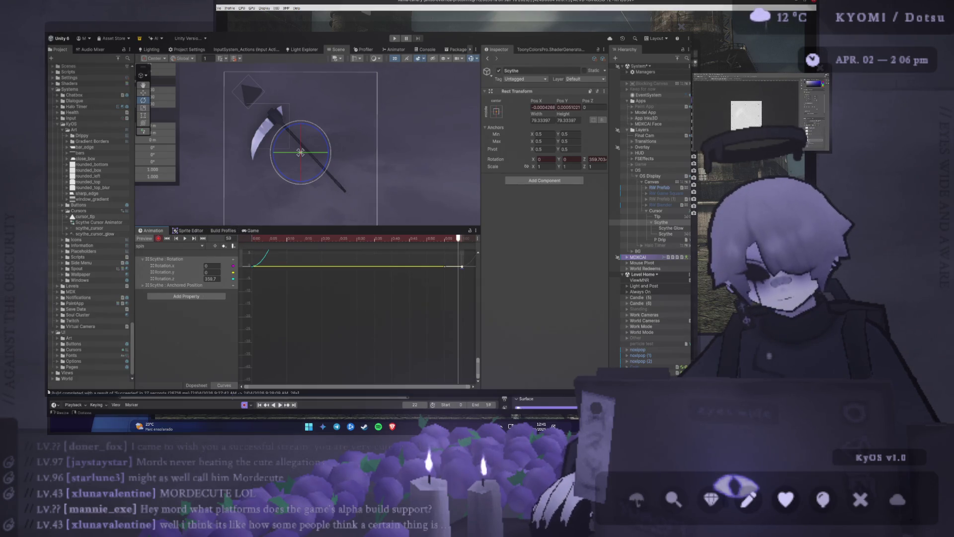
key(f)
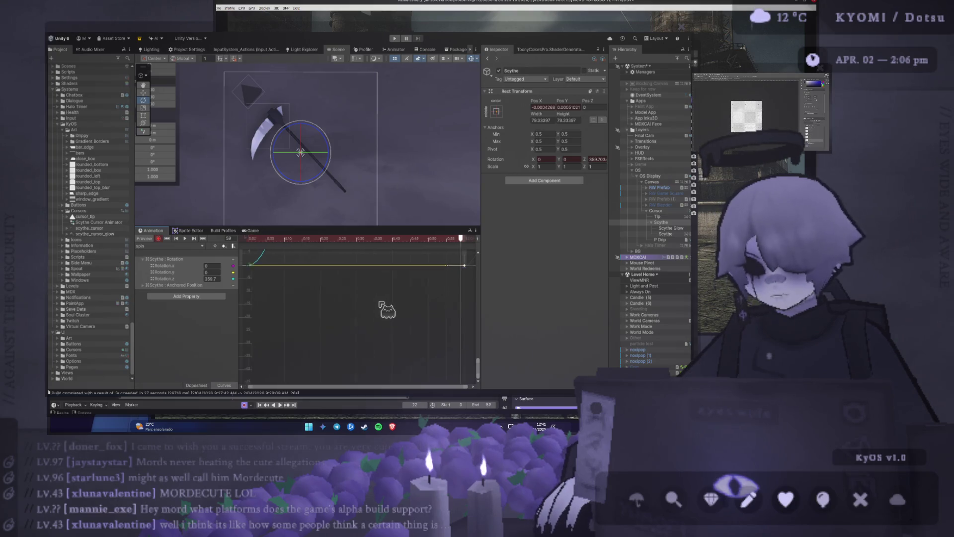
key(f)
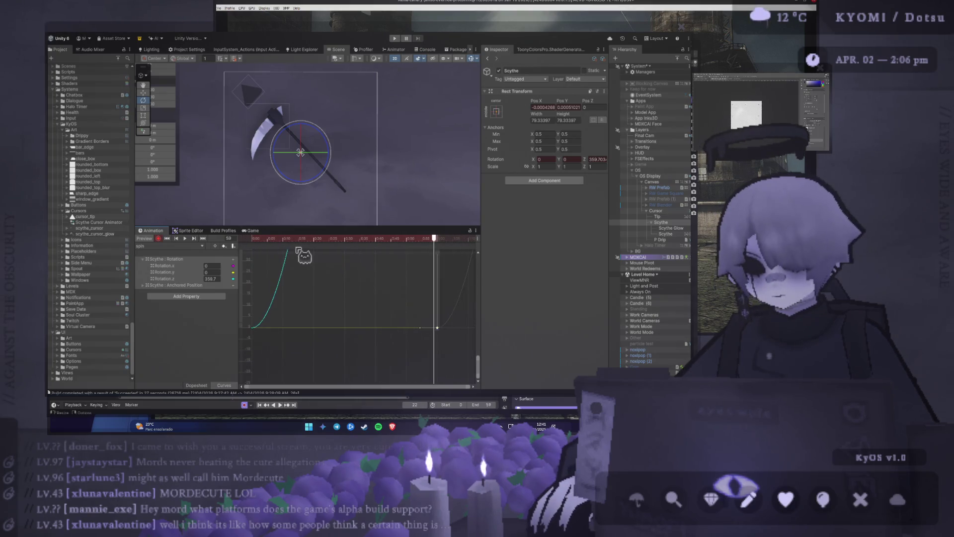
key(shift+comma)
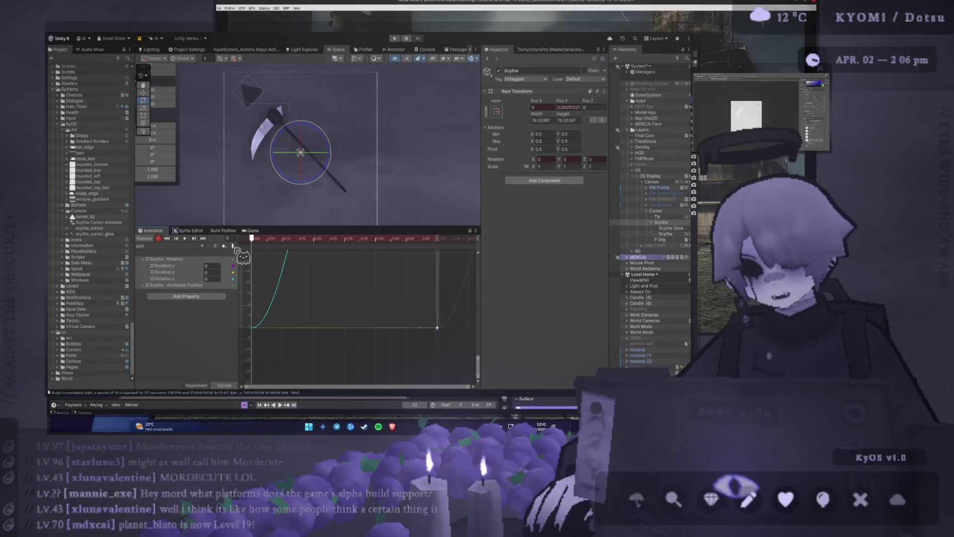
Step: Give the Rotation.z curve a steep ease-out from the first key
scroll(308, 277, up, 2)
scroll(308, 277, down, 3)
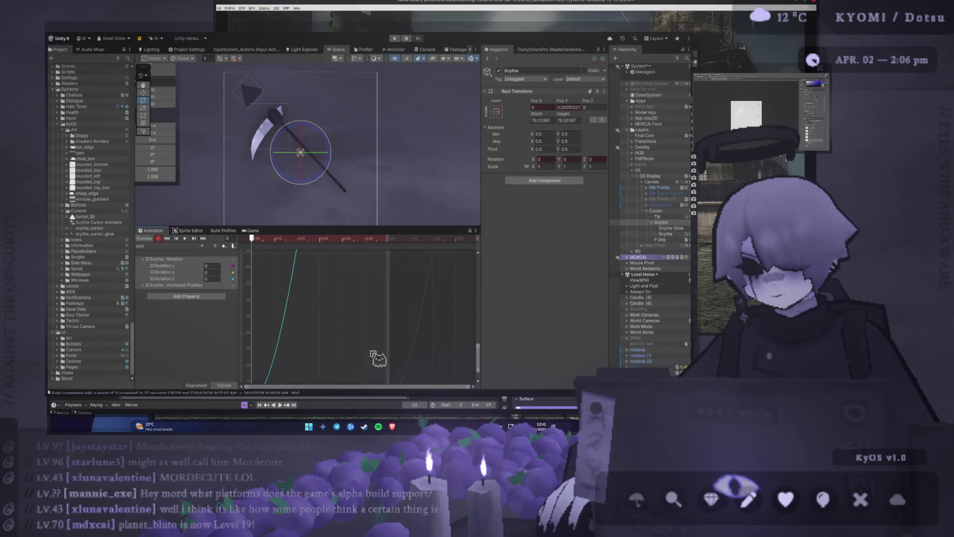
scroll(328, 312, down, 3)
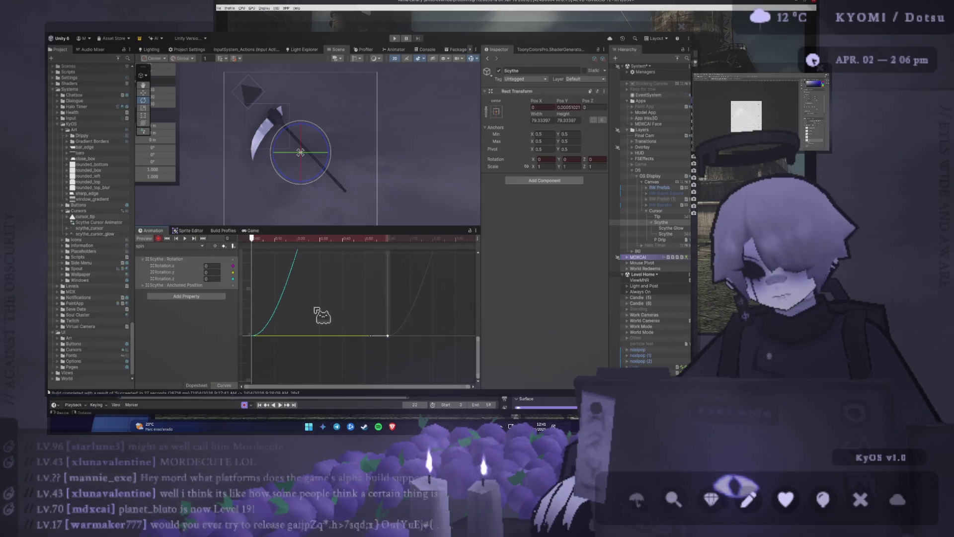
scroll(312, 303, down, 4)
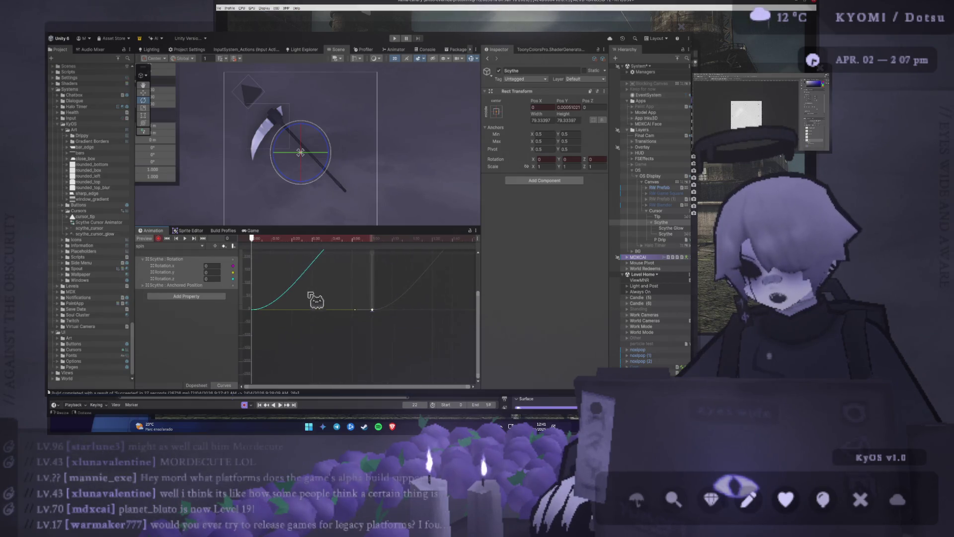
scroll(311, 298, down, 4)
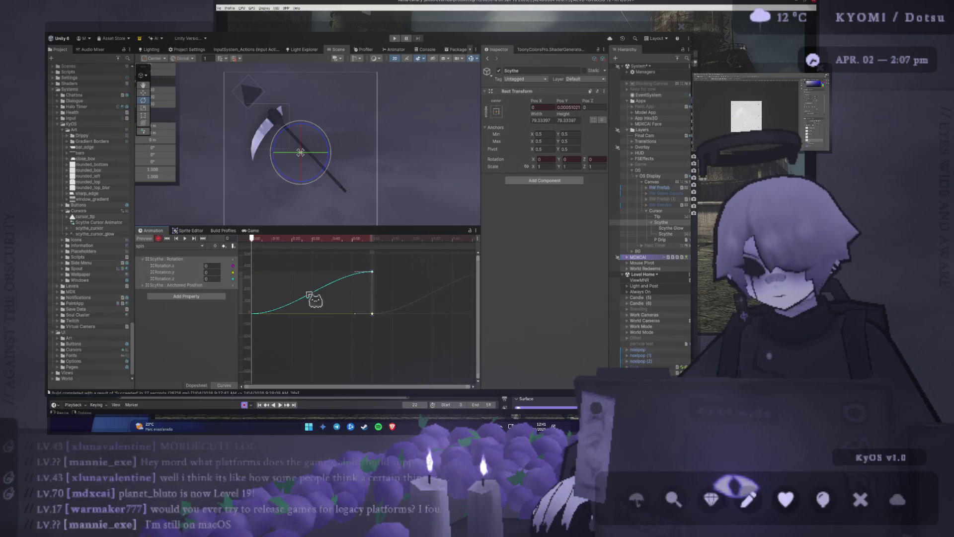
key(space)
key(space)
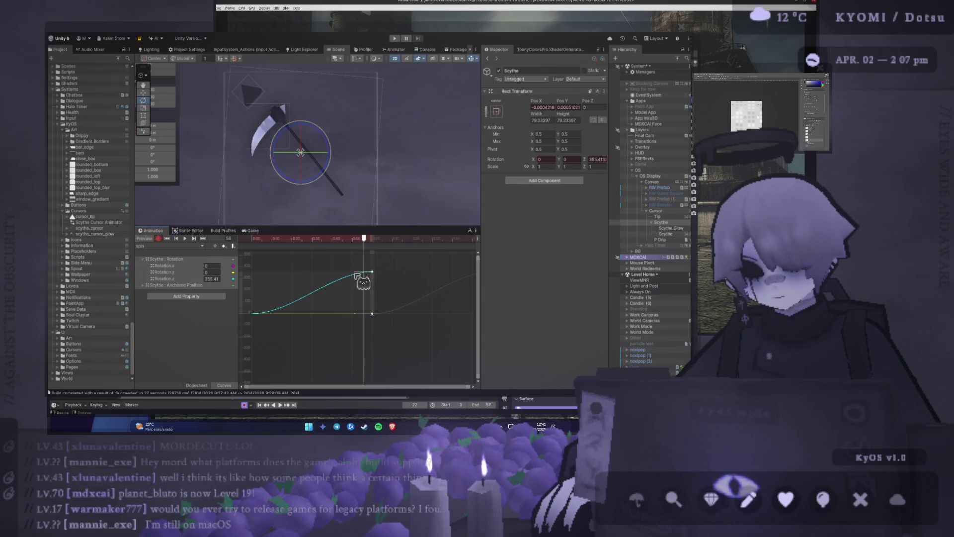
drag(356, 273, 359, 288)
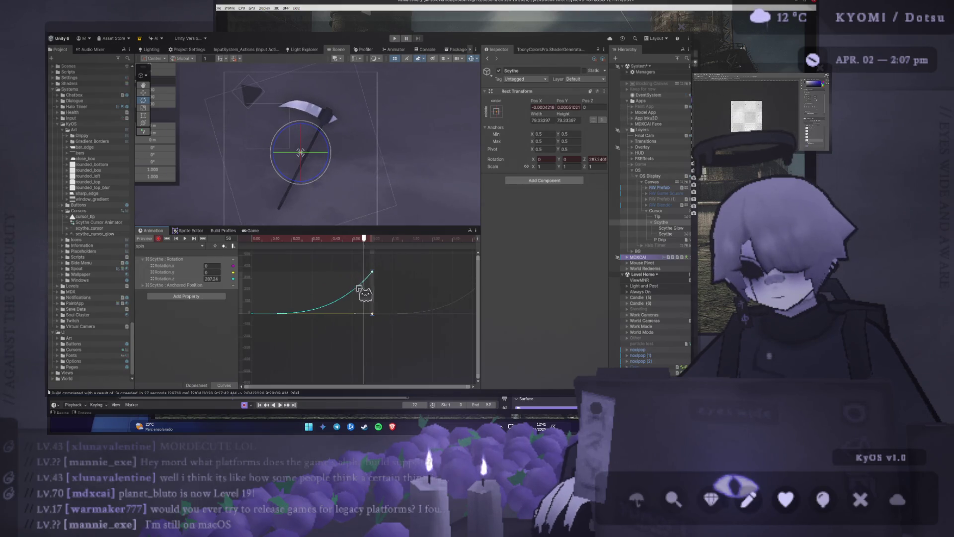
key(space)
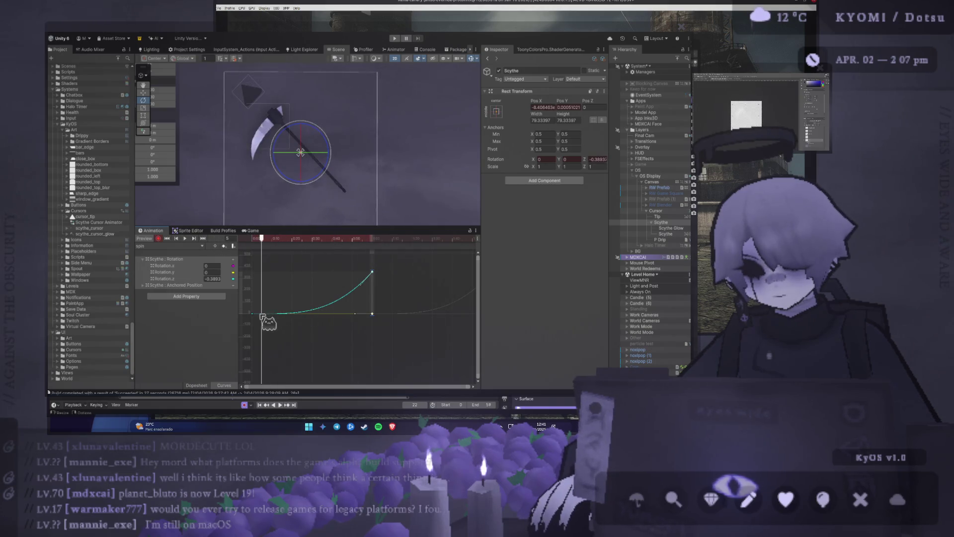
click(254, 313)
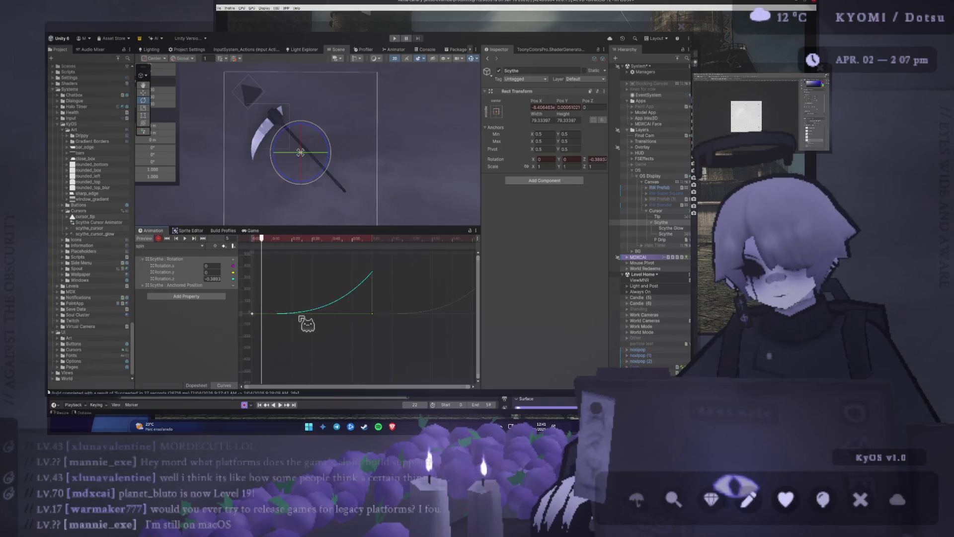
key(ctrl+z)
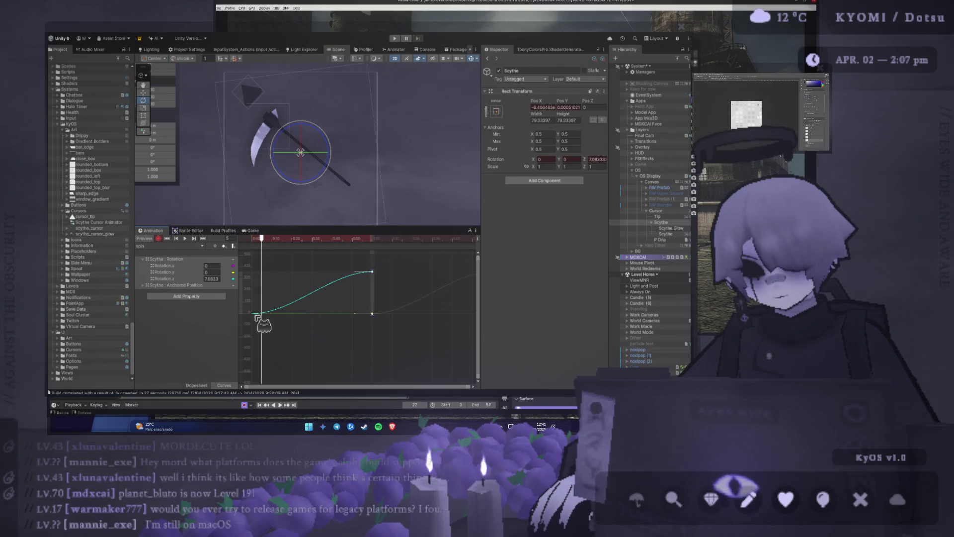
drag(259, 314, 267, 299)
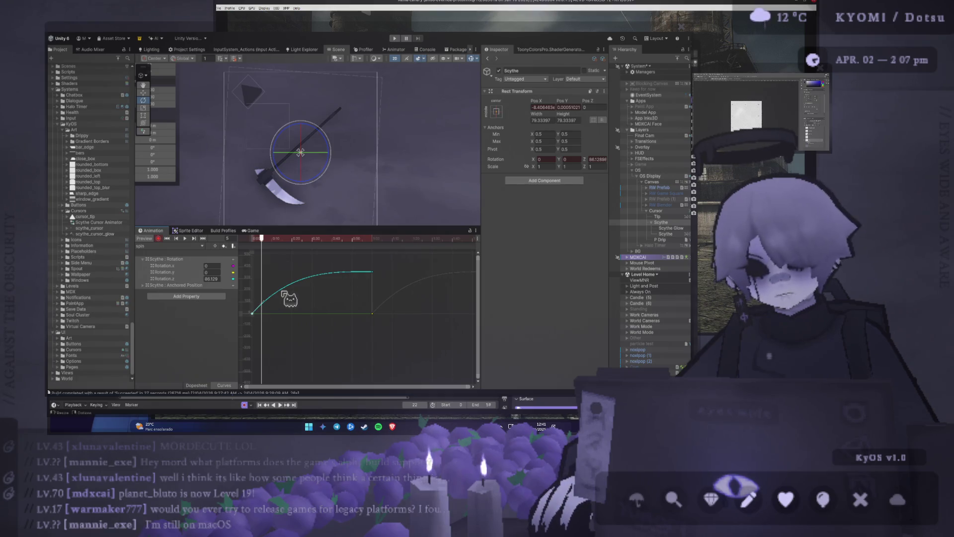
drag(264, 303, 265, 302)
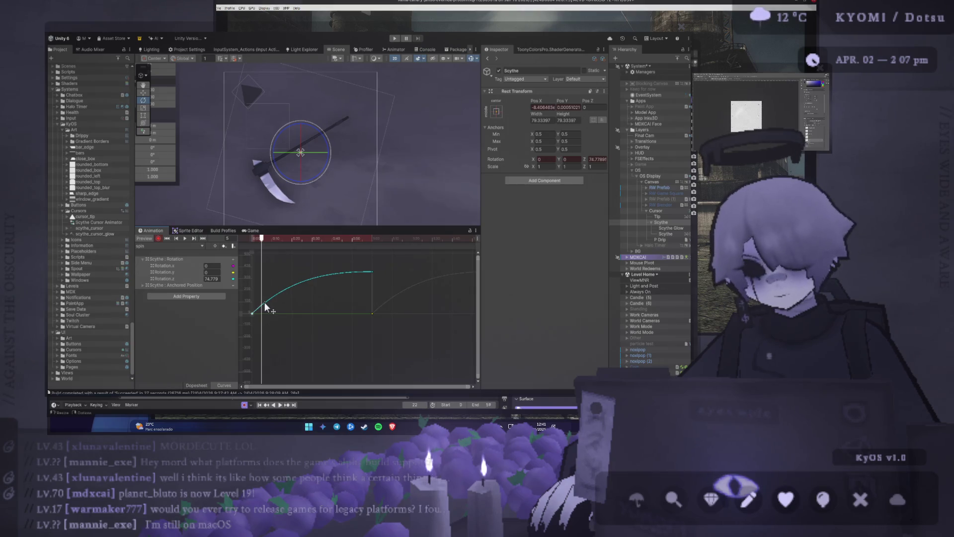
Step: Play the eased spin preview from the first frame and rewind the scythe
click(251, 240)
key(space)
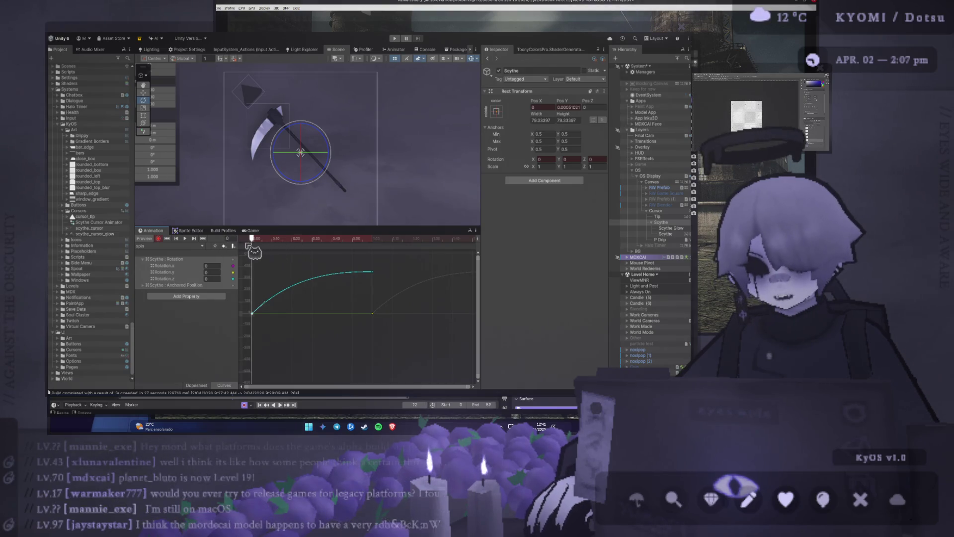
key(space)
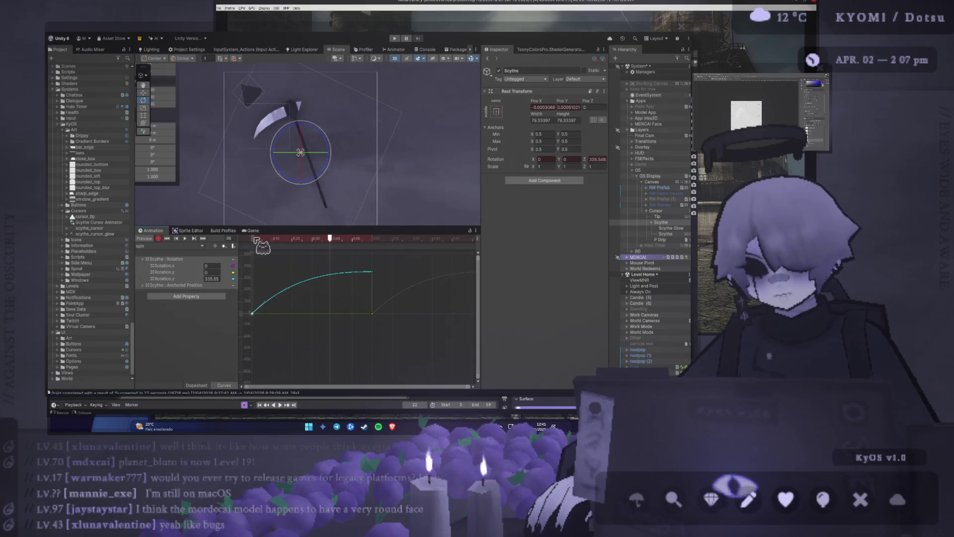
drag(278, 238, 247, 244)
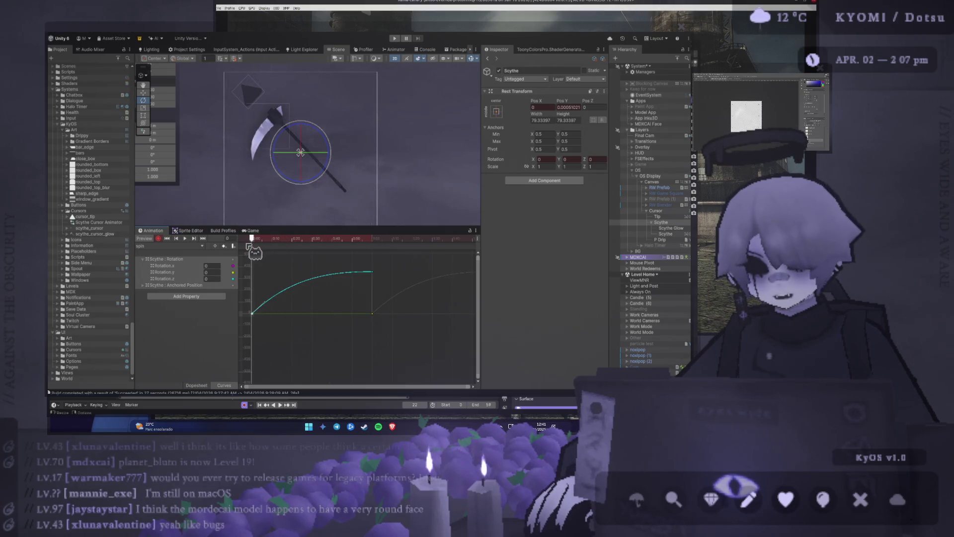
key(space)
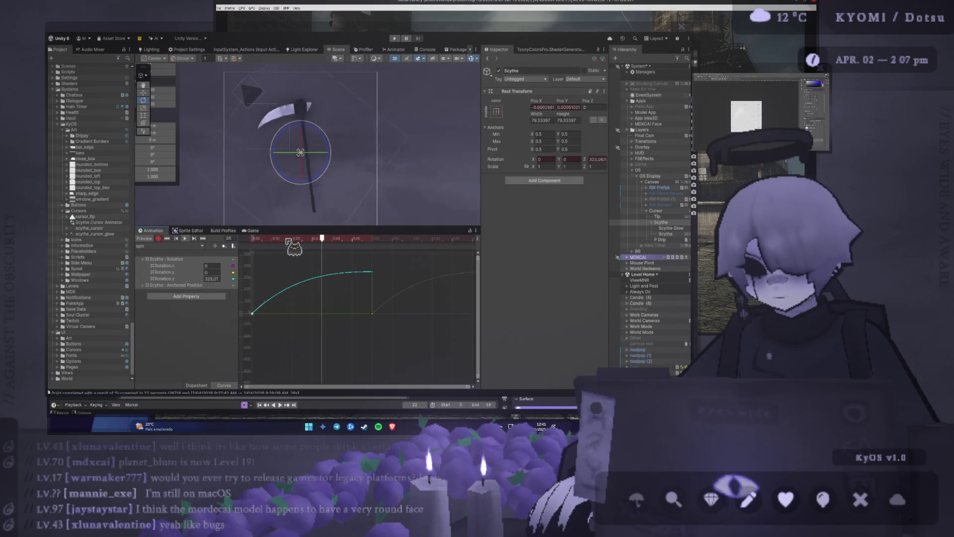
key(space)
drag(289, 240, 252, 239)
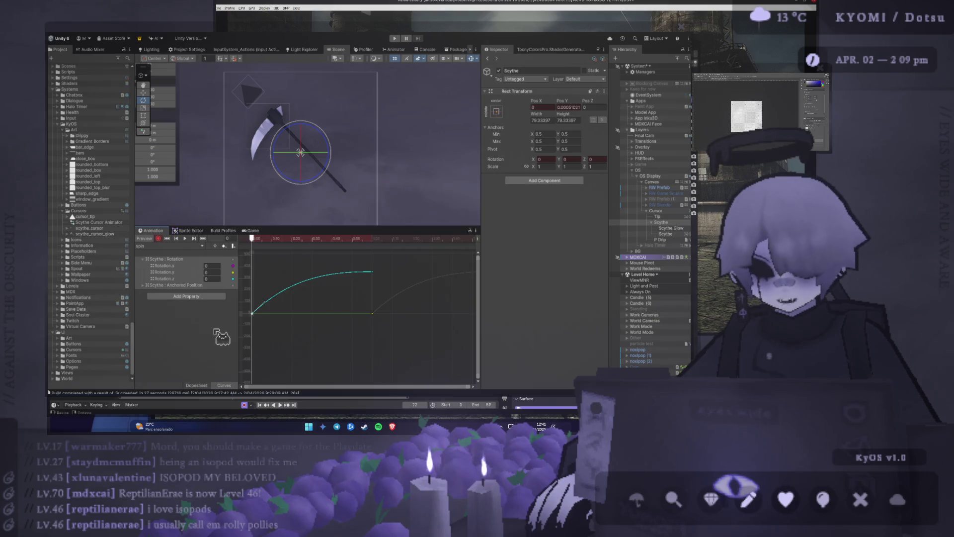
Step: Shift the Inspector divider to the right to widen the Scene and Animation panels
drag(481, 244, 522, 244)
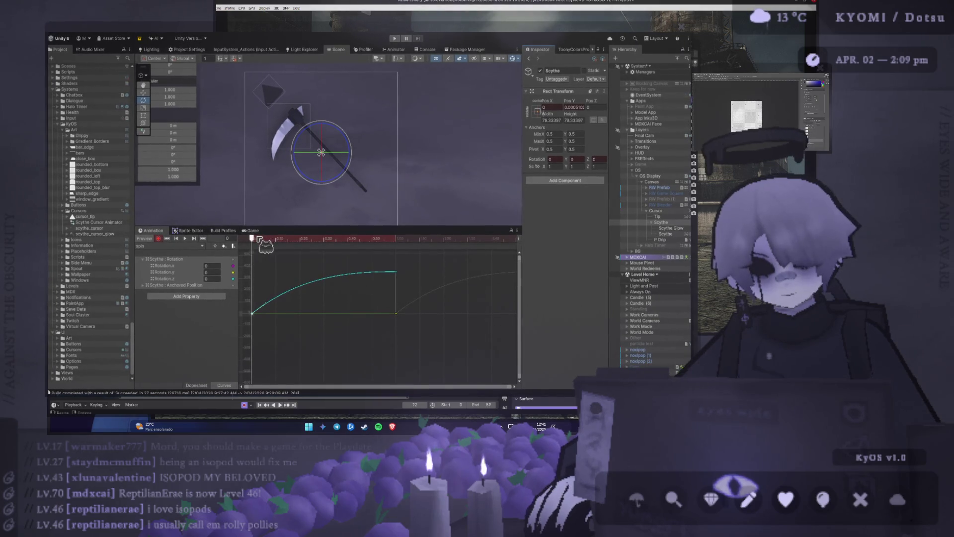
click(185, 239)
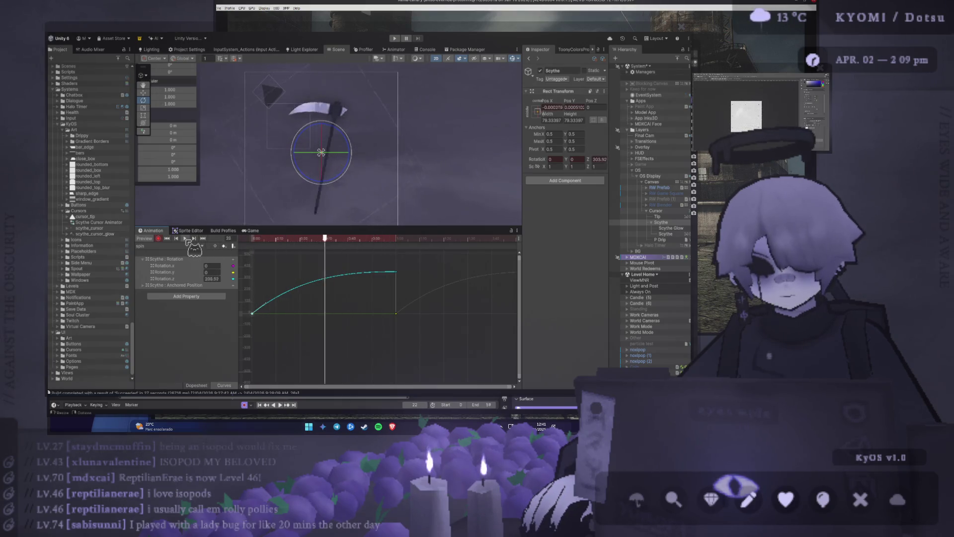
click(186, 239)
click(186, 240)
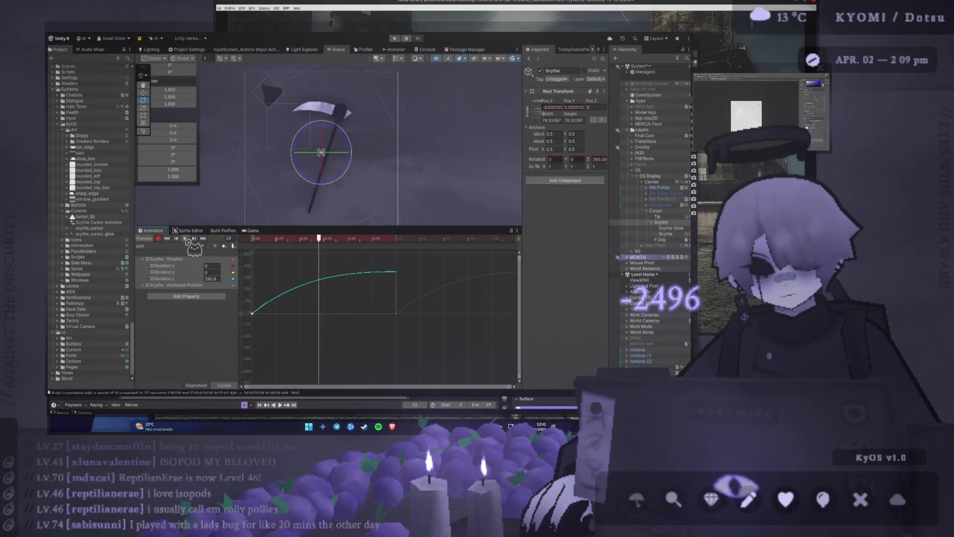
click(186, 239)
drag(262, 305, 260, 302)
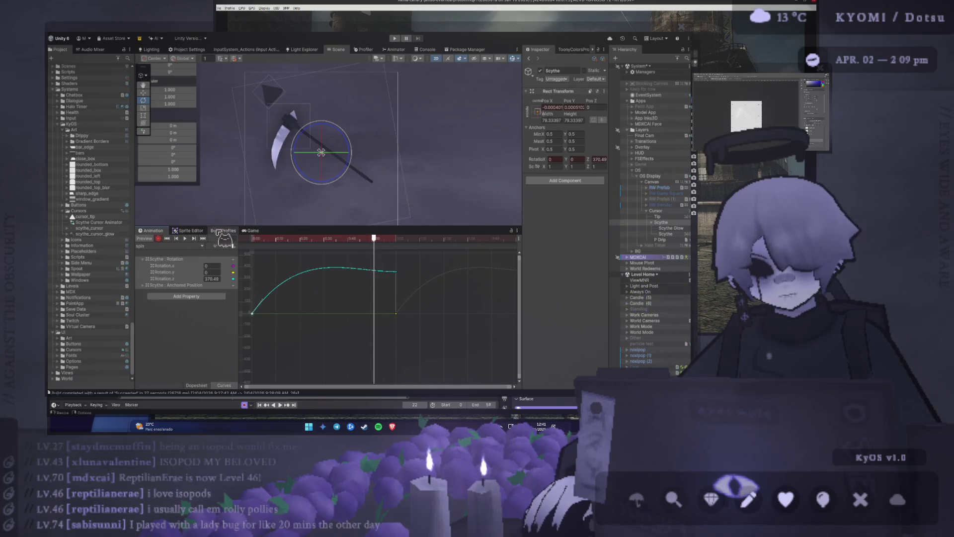
click(184, 238)
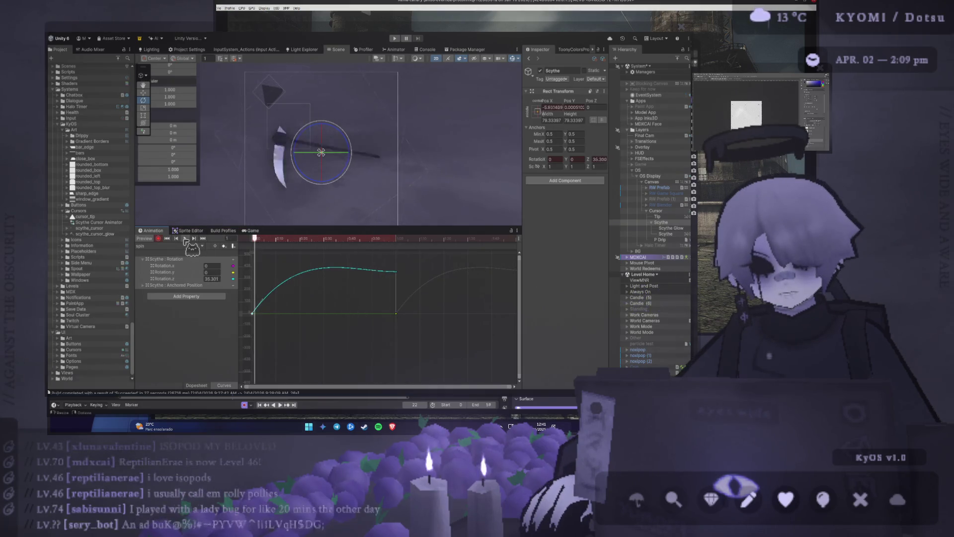
key(ctrl+z)
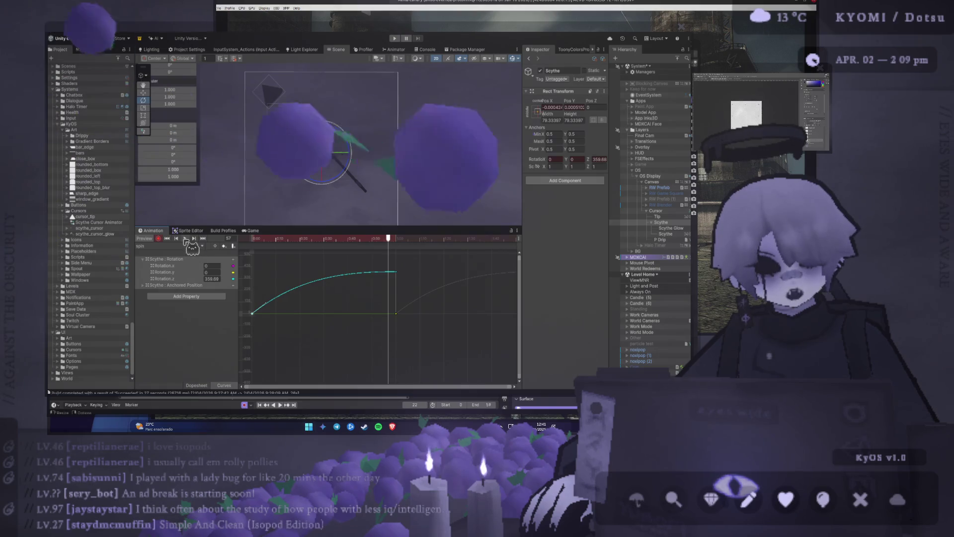
click(177, 239)
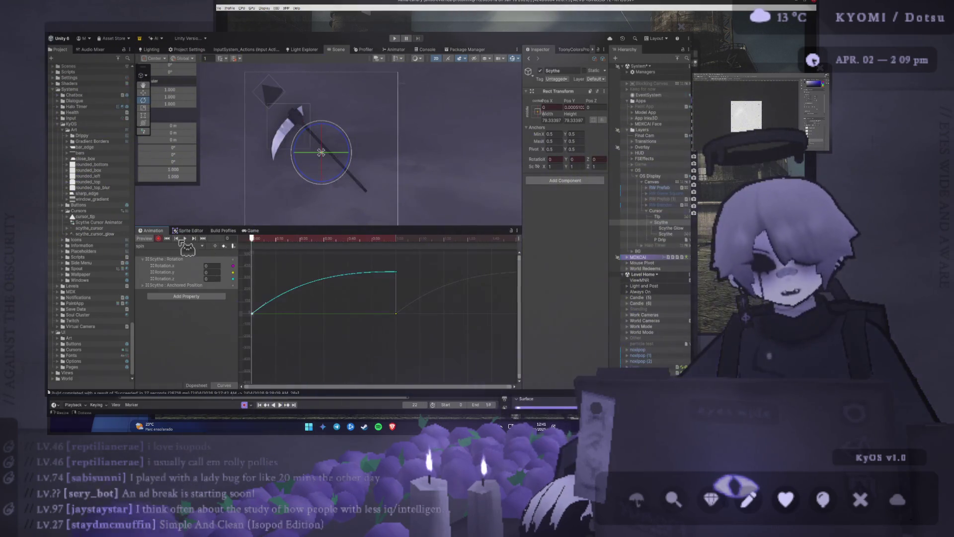
click(184, 239)
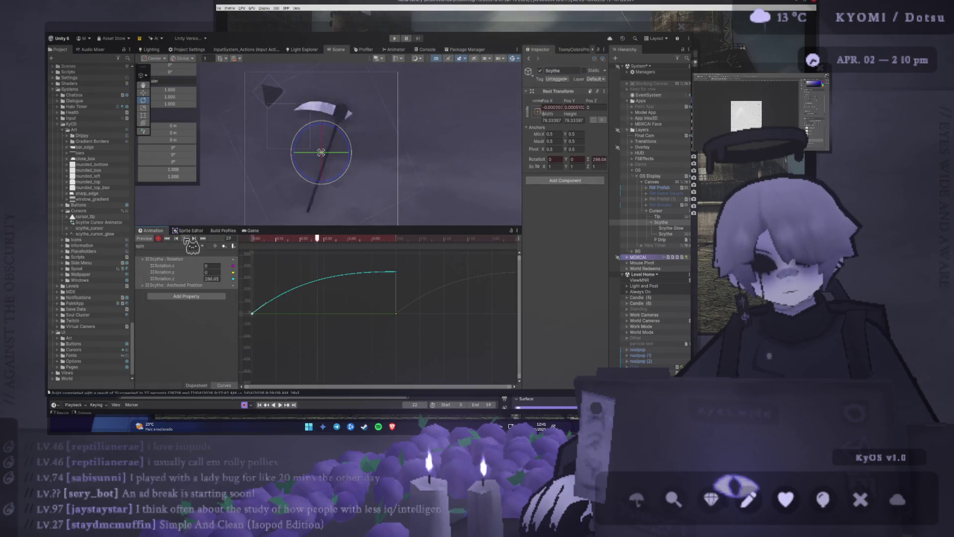
drag(276, 239, 233, 237)
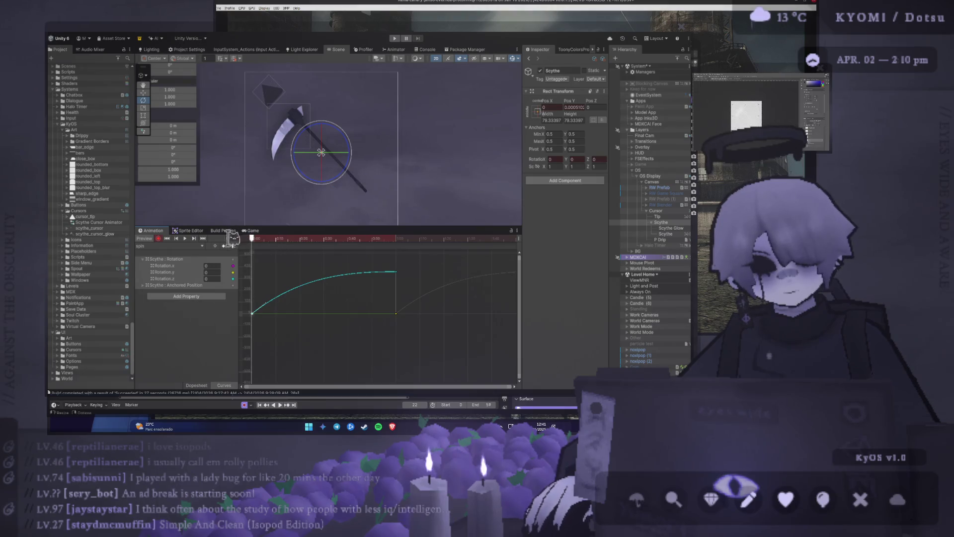
click(185, 239)
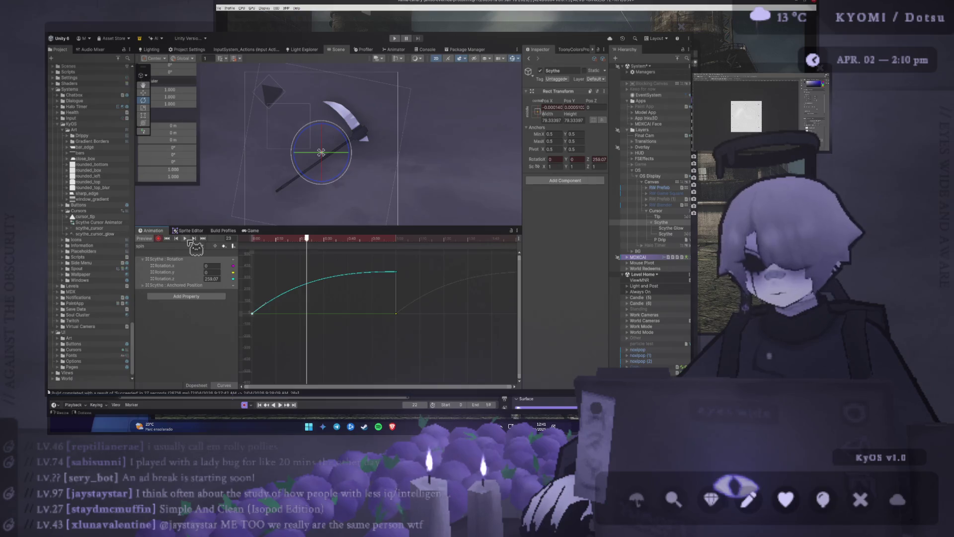
click(256, 240)
click(252, 240)
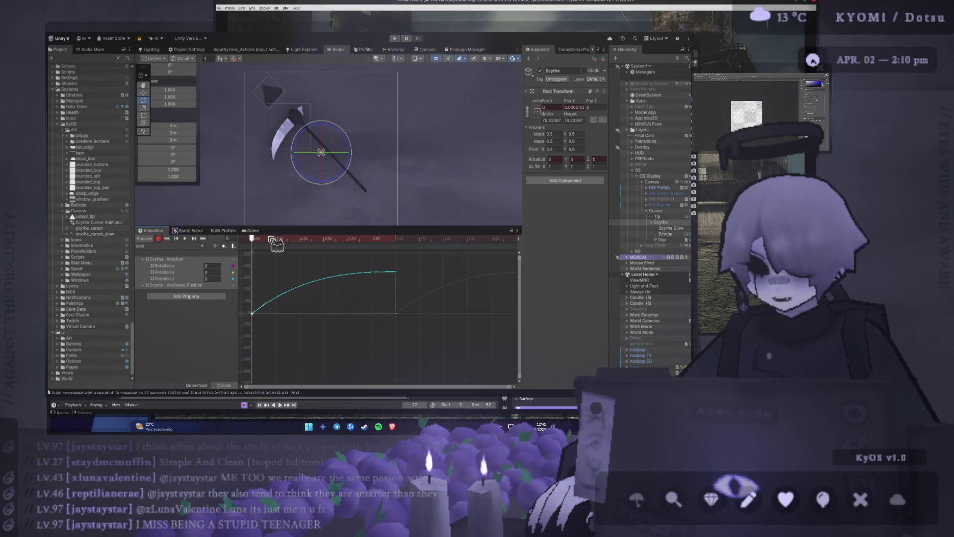
click(185, 238)
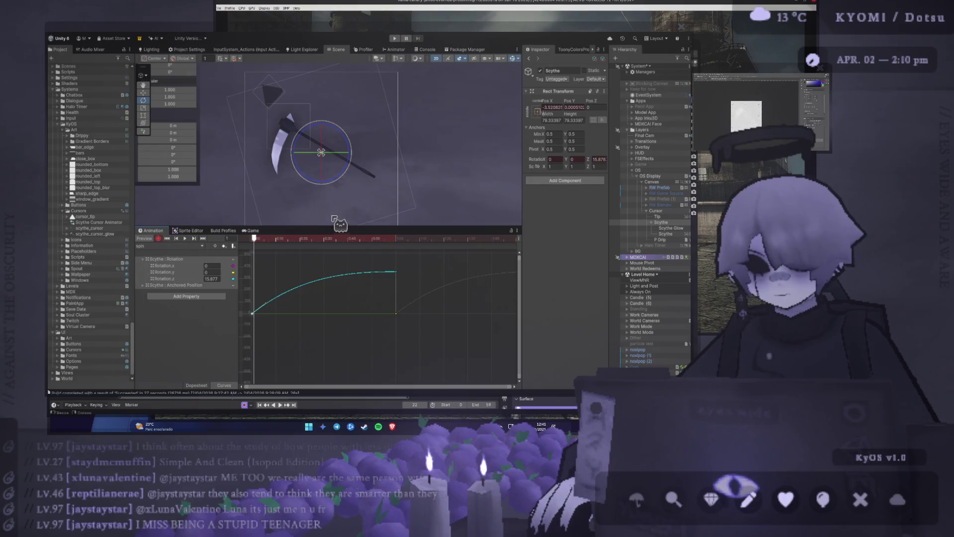
click(185, 239)
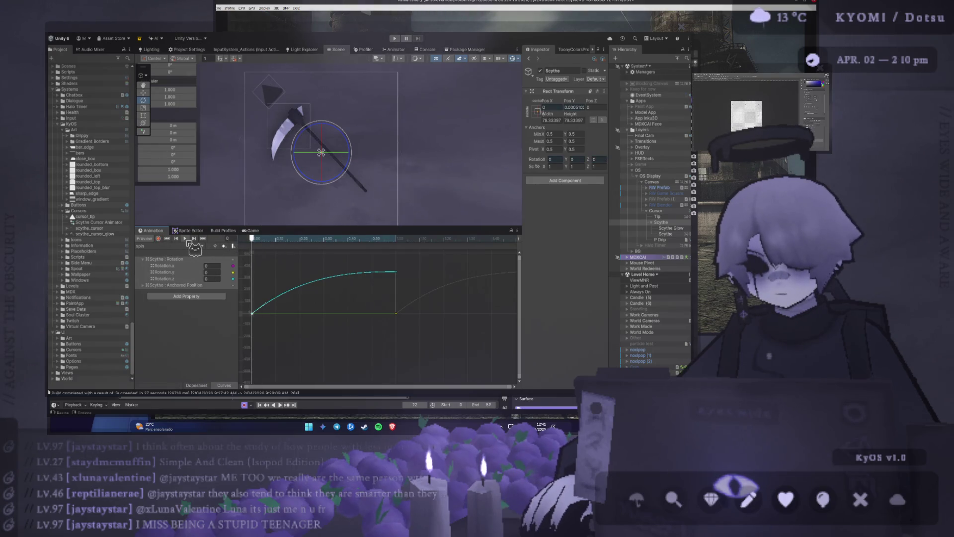
click(185, 238)
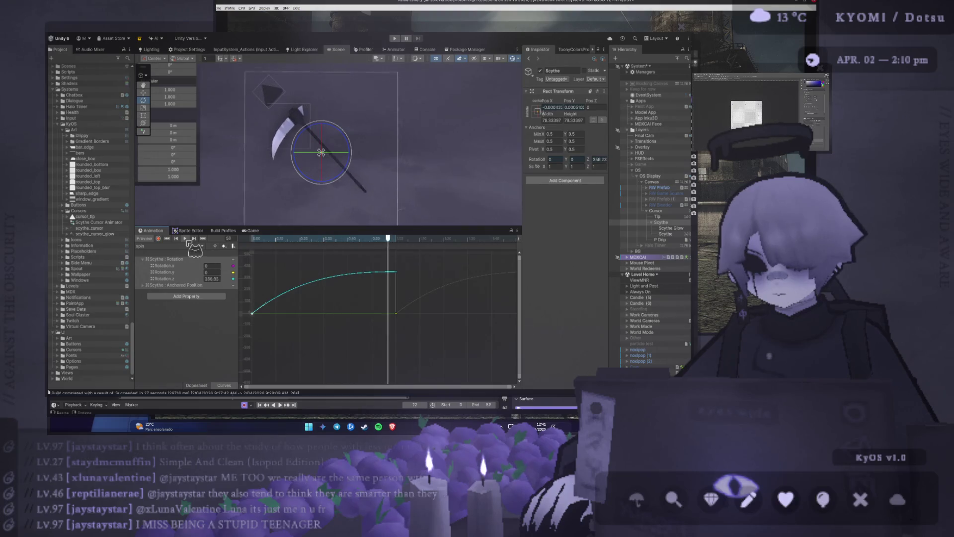
click(185, 239)
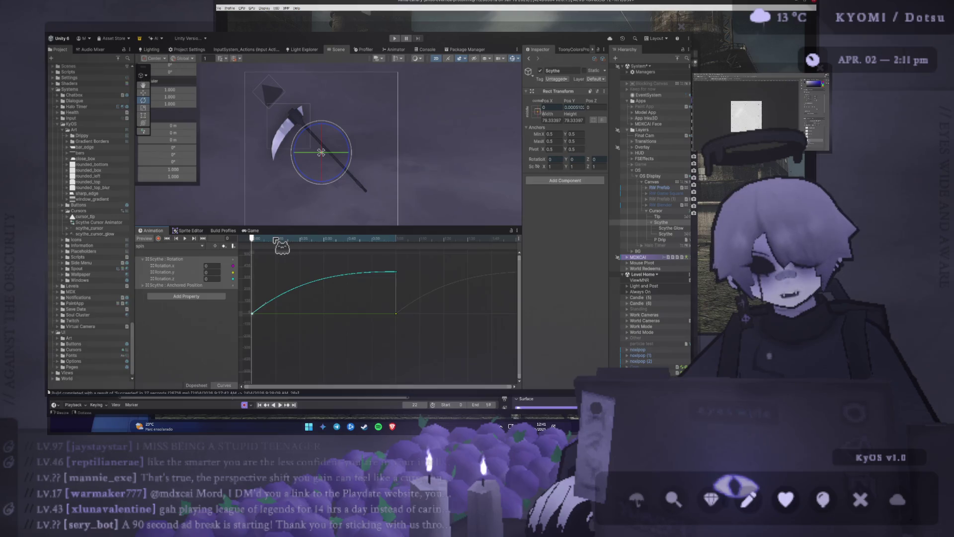
key(space)
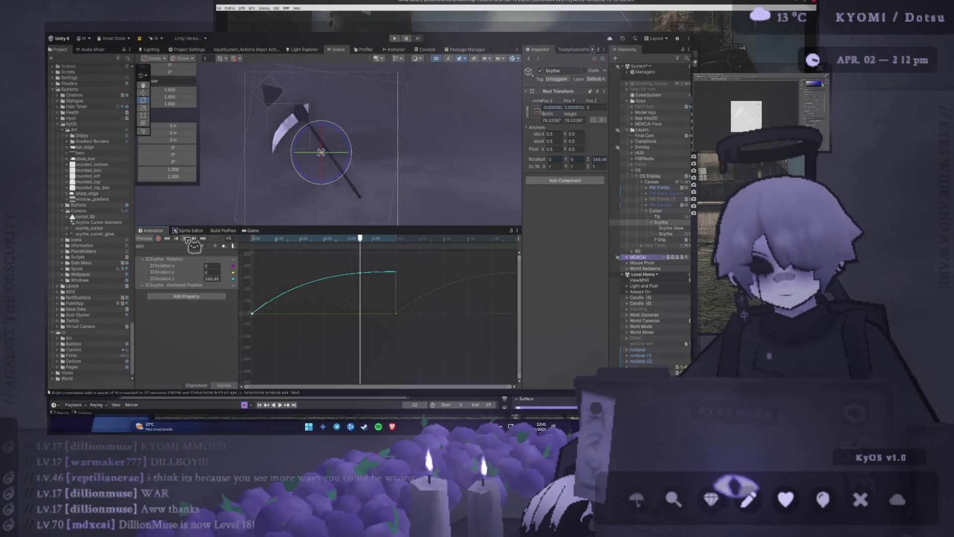
Step: Dock the Animation editor in the Scene view's place, enlarge the Game view, and stop playback
scroll(328, 176, down, 3)
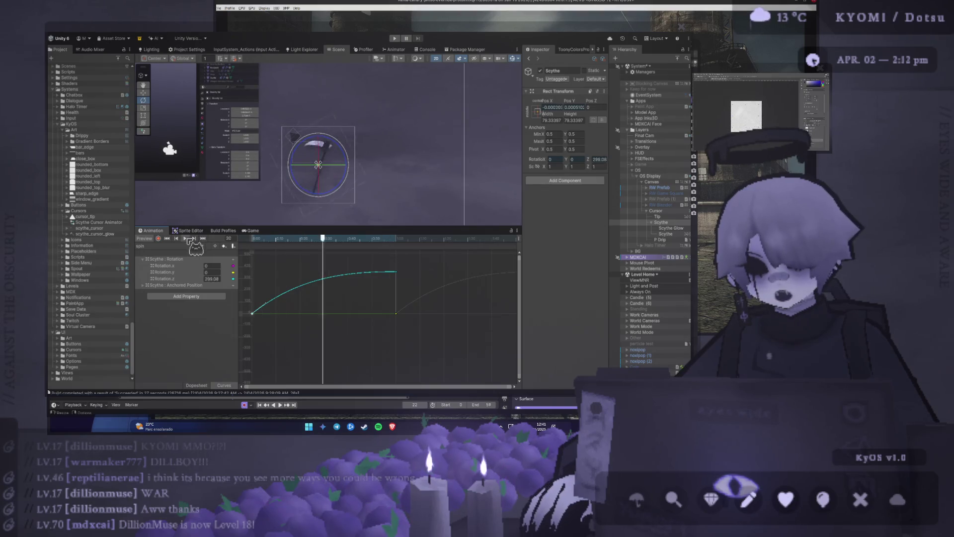
mouse_move(158, 231)
mouse_down()
mouse_move(230, 116)
mouse_move(235, 56)
mouse_up()
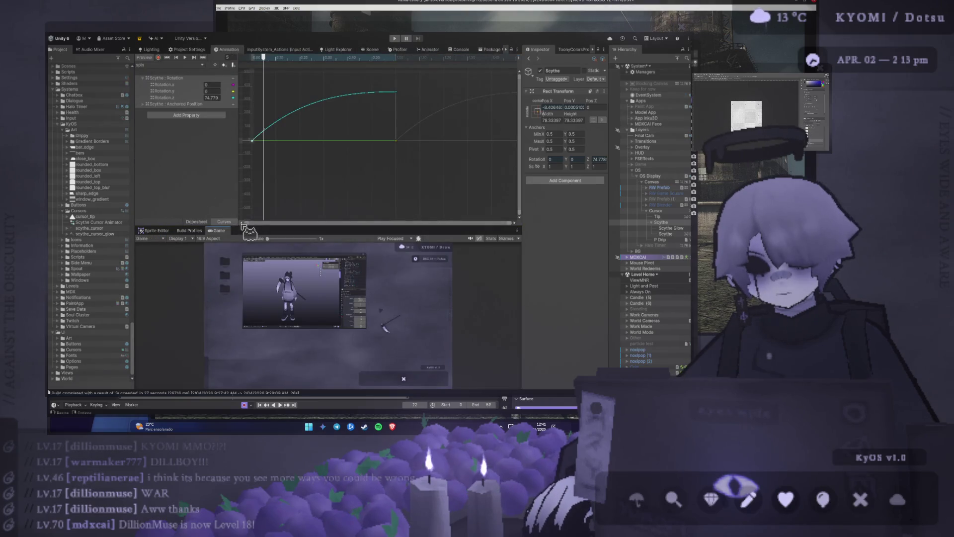
drag(245, 225, 244, 98)
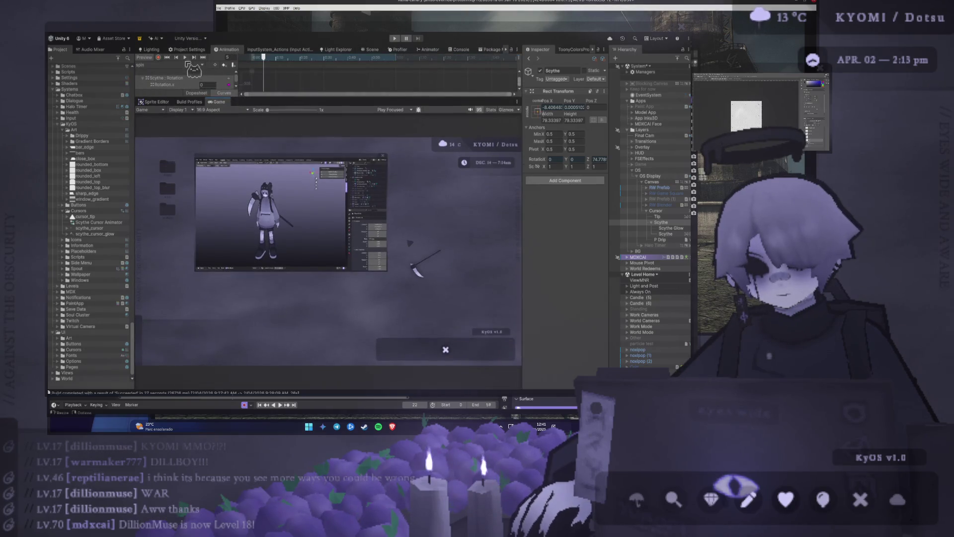
click(186, 58)
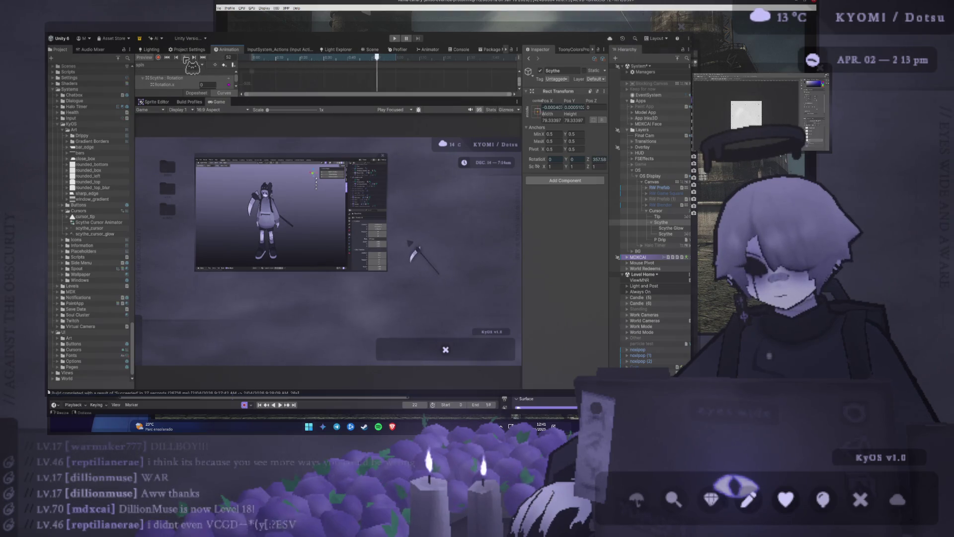
Step: Scrub to frame 57 and enlarge and zoom the curves to inspect Z rotation
mouse_move(265, 99)
mouse_down()
mouse_move(264, 172)
mouse_move(264, 148)
mouse_up()
mouse_move(376, 69)
mouse_down()
mouse_move(421, 64)
mouse_move(388, 64)
mouse_up()
drag(258, 149, 259, 221)
scroll(277, 122, down, 2)
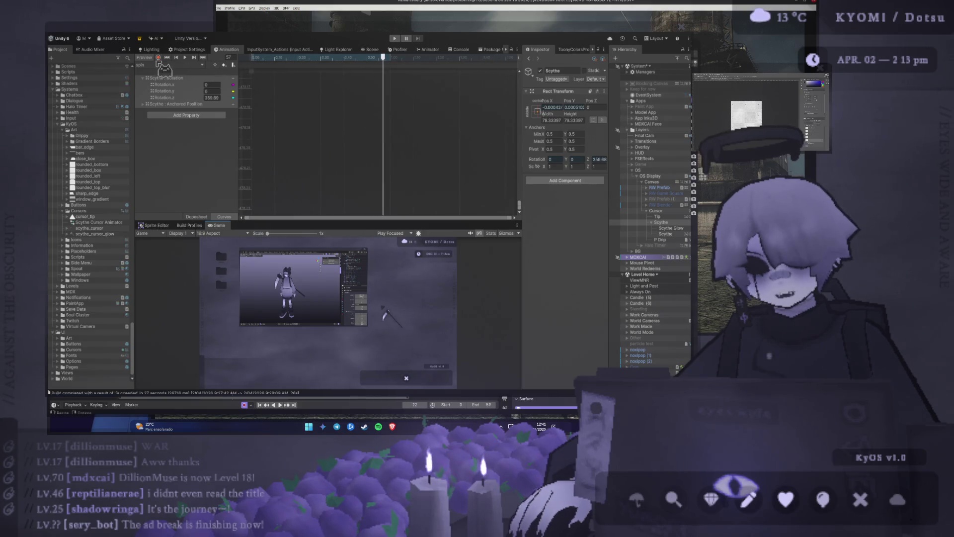
scroll(272, 100, down, 1)
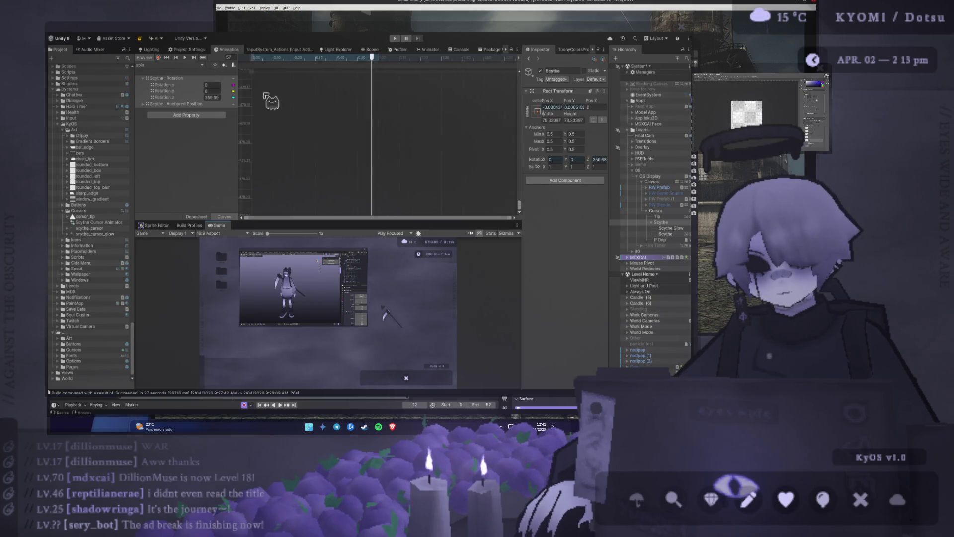
Step: Add scythe rotation keyframes at frame 91 in the Dopesheet
click(201, 217)
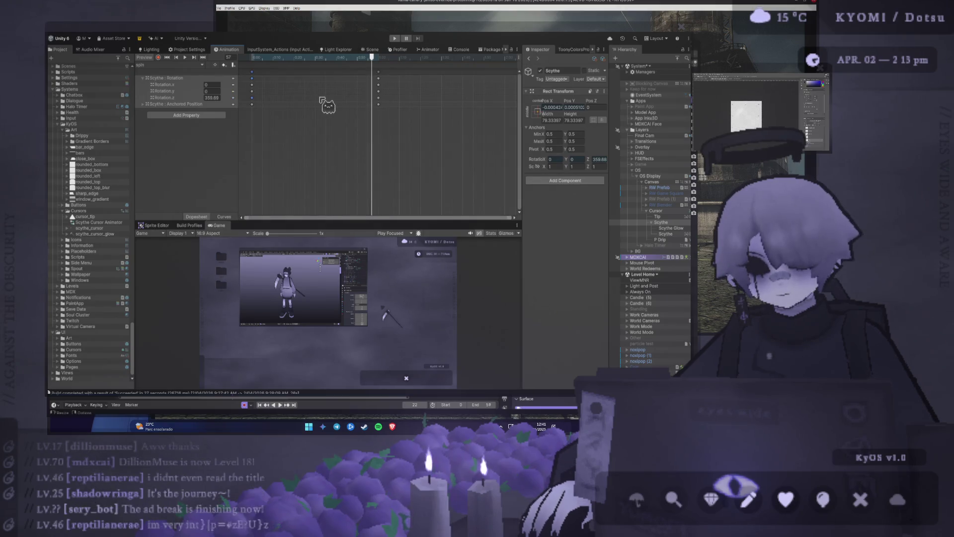
scroll(323, 102, down, 2)
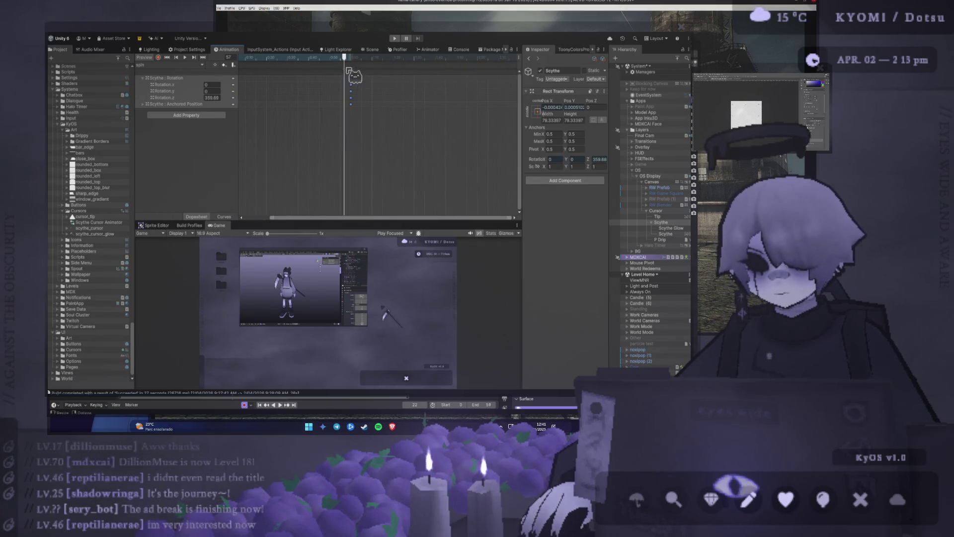
click(417, 56)
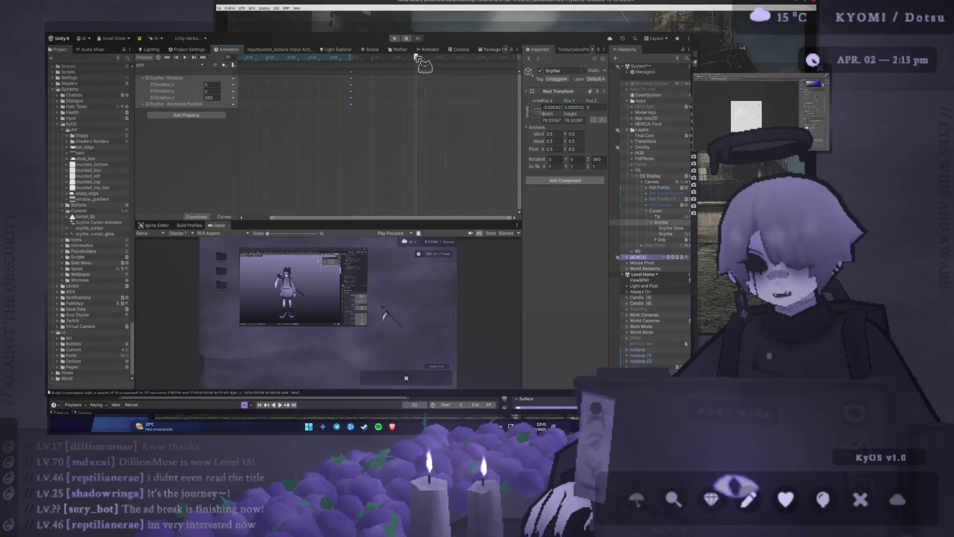
key(k)
Step: Retime a keyframe column to 1:06 and replay the scythe spin preview
key(space)
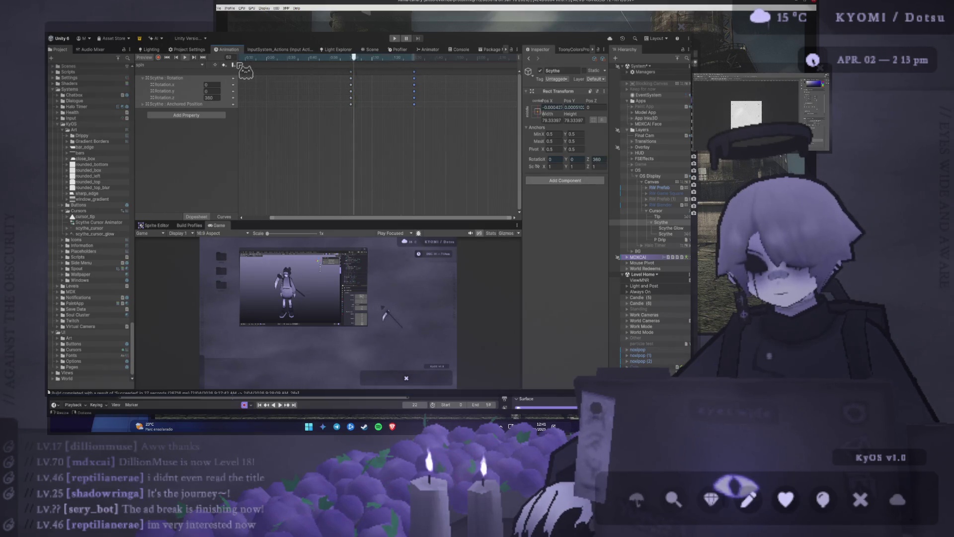
drag(350, 87, 370, 77)
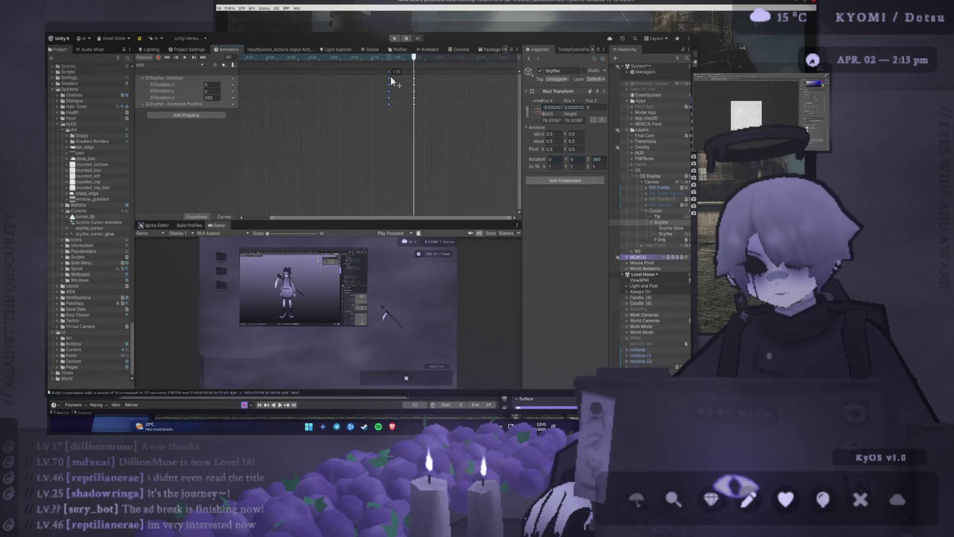
click(185, 57)
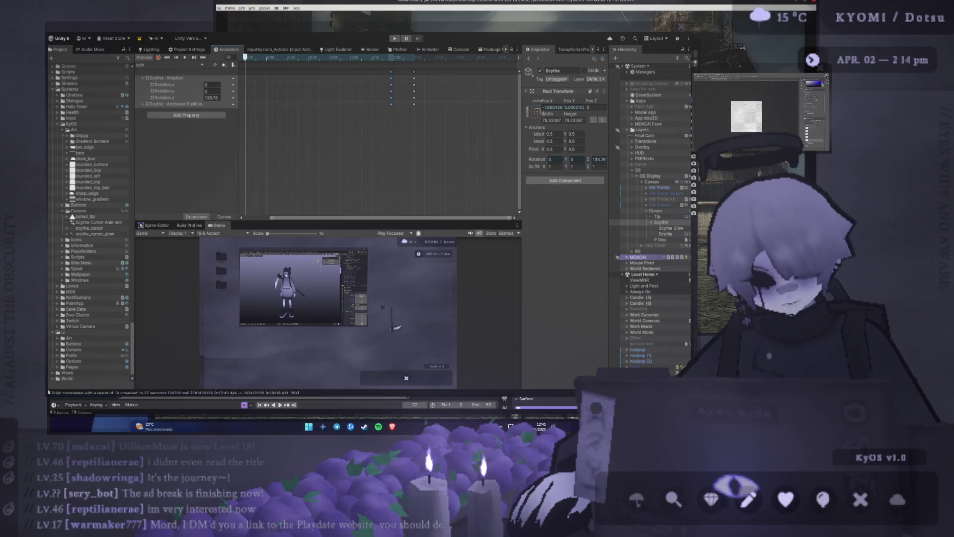
Step: Resize the Animation and Game panels, finally giving the Game view more room
drag(286, 220, 280, 281)
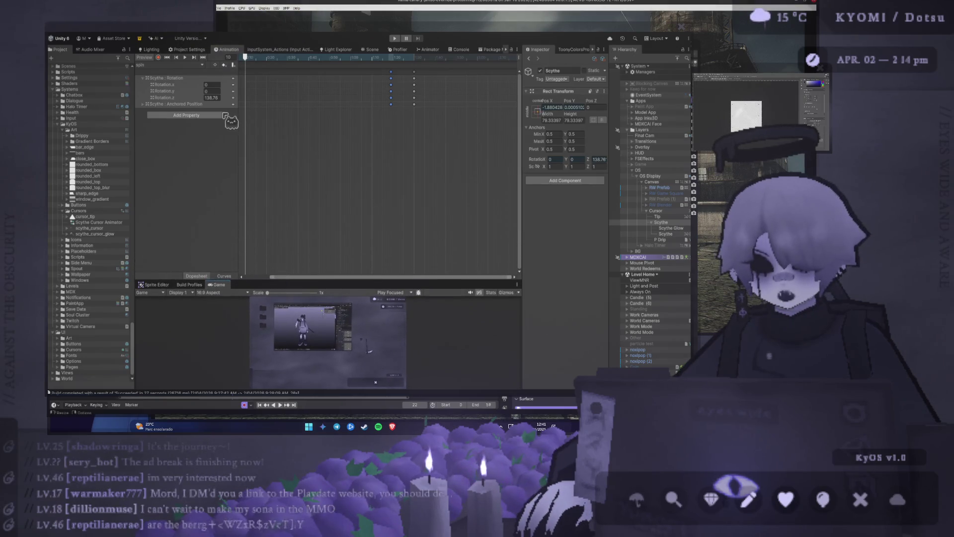
drag(288, 279, 244, 281)
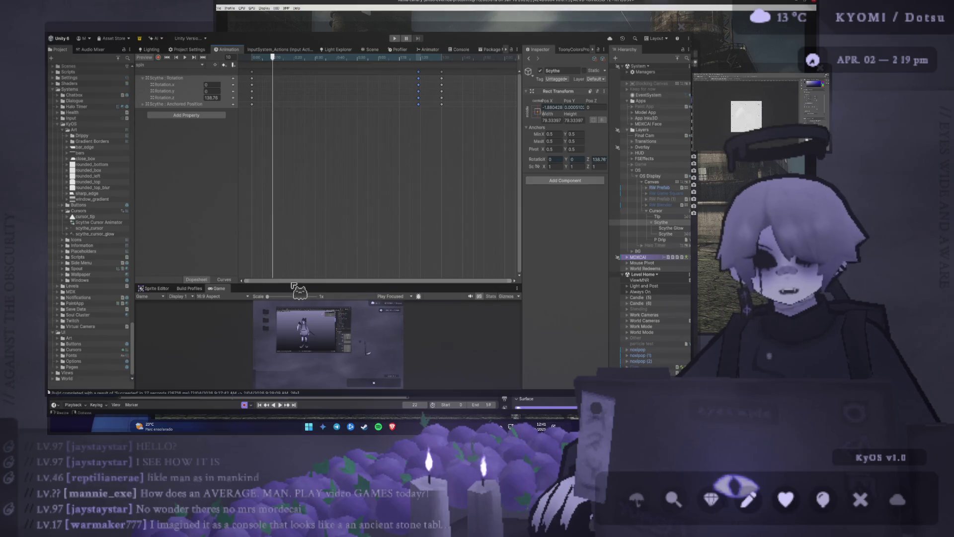
drag(291, 284, 277, 100)
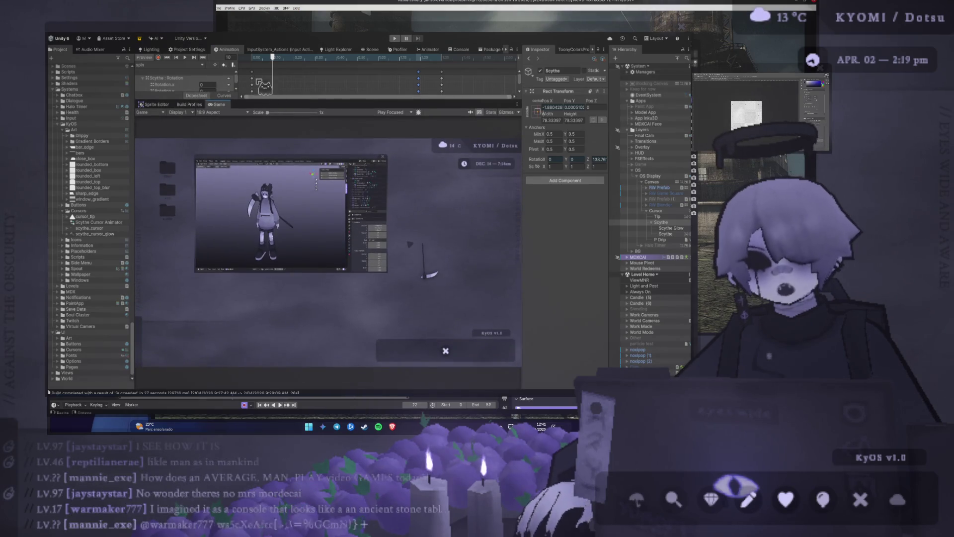
Step: Preview the spin clip while the game runs, then select Cursor and show the Scene view
click(185, 57)
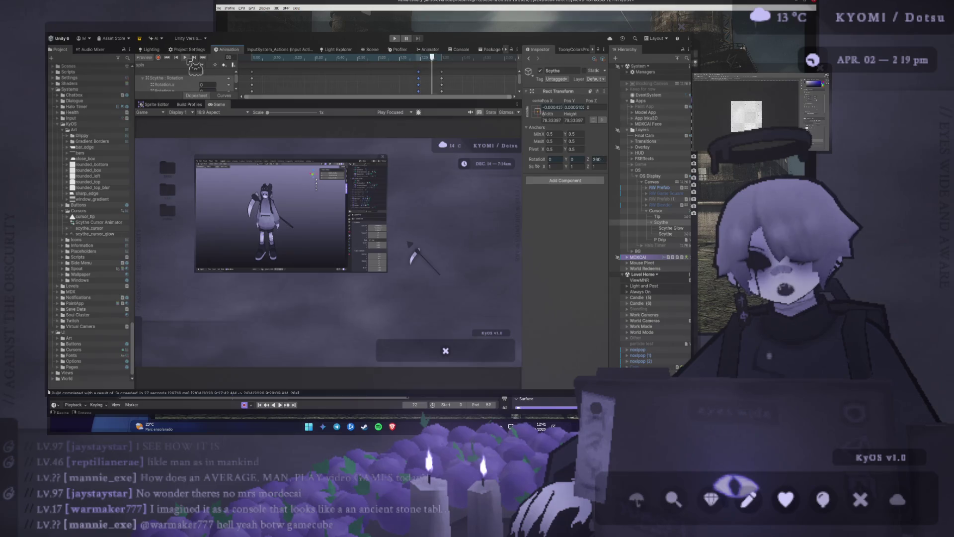
click(395, 38)
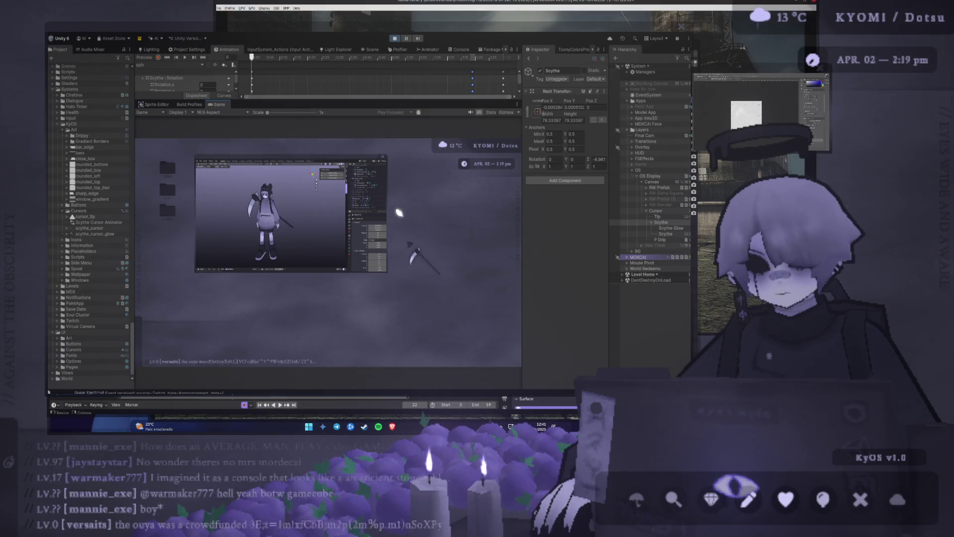
click(185, 58)
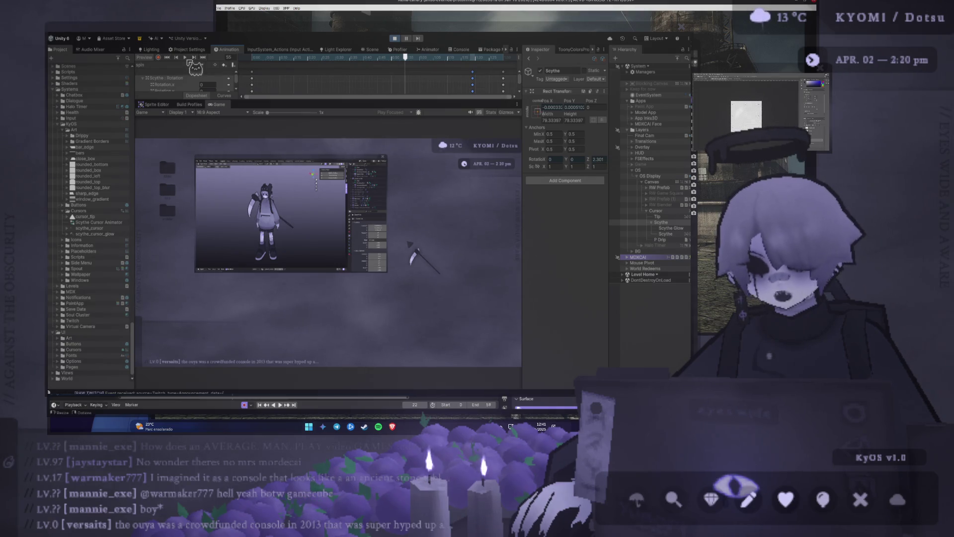
click(663, 211)
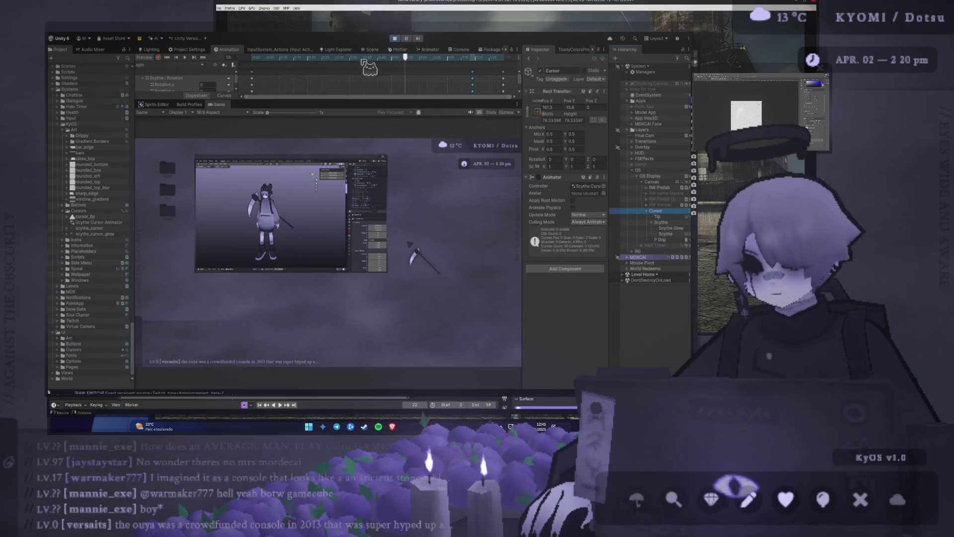
click(371, 49)
Step: Reposition the scythe cursor with the Move tool, then replay its spin clip
click(144, 92)
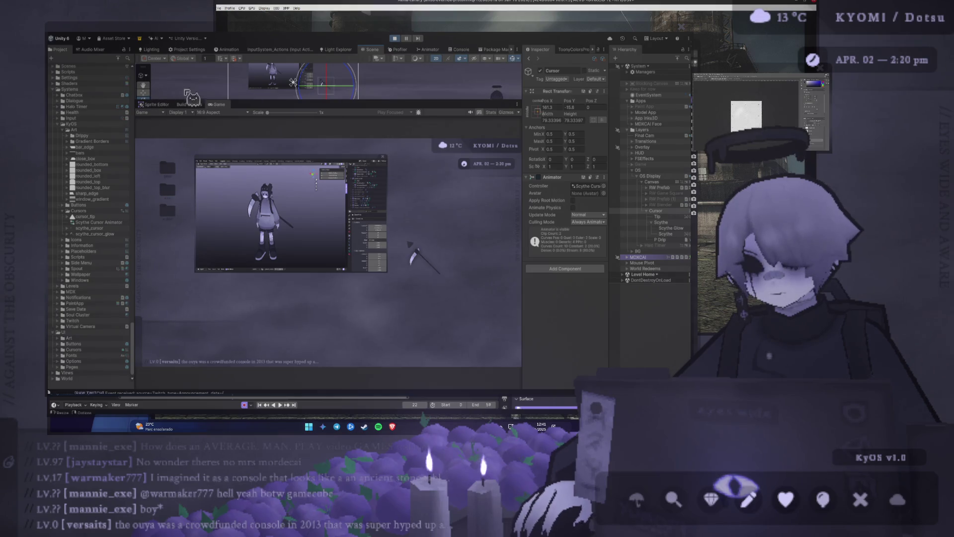
mouse_move(348, 95)
mouse_down()
mouse_move(259, 102)
mouse_move(348, 97)
mouse_move(321, 102)
mouse_move(338, 97)
mouse_up()
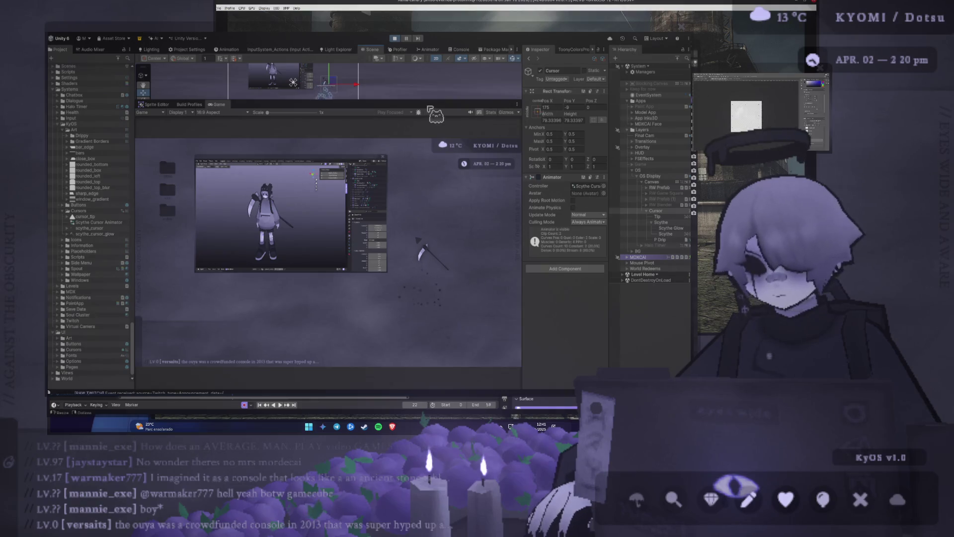
drag(425, 101, 424, 76)
mouse_move(332, 69)
mouse_down()
mouse_move(346, 76)
mouse_move(315, 81)
mouse_move(339, 74)
mouse_up()
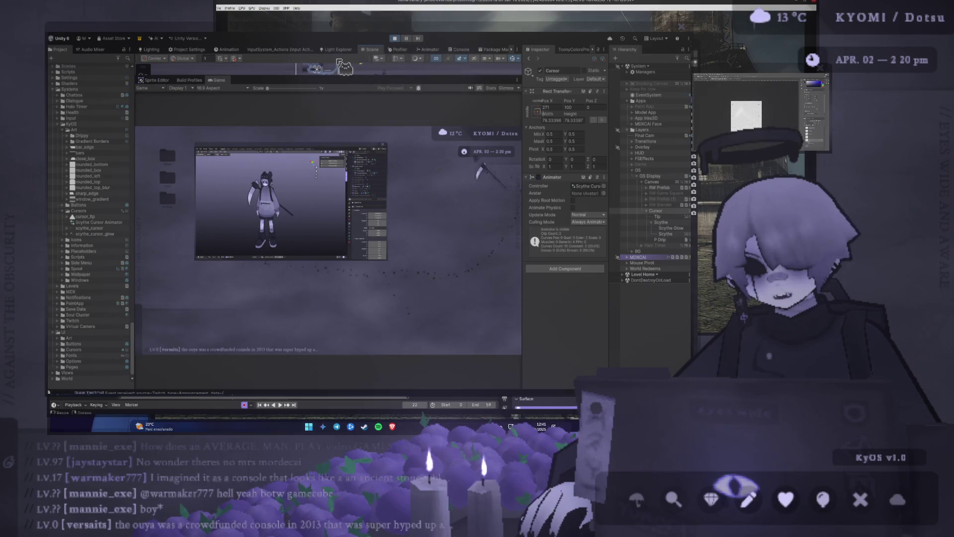
click(225, 50)
click(185, 58)
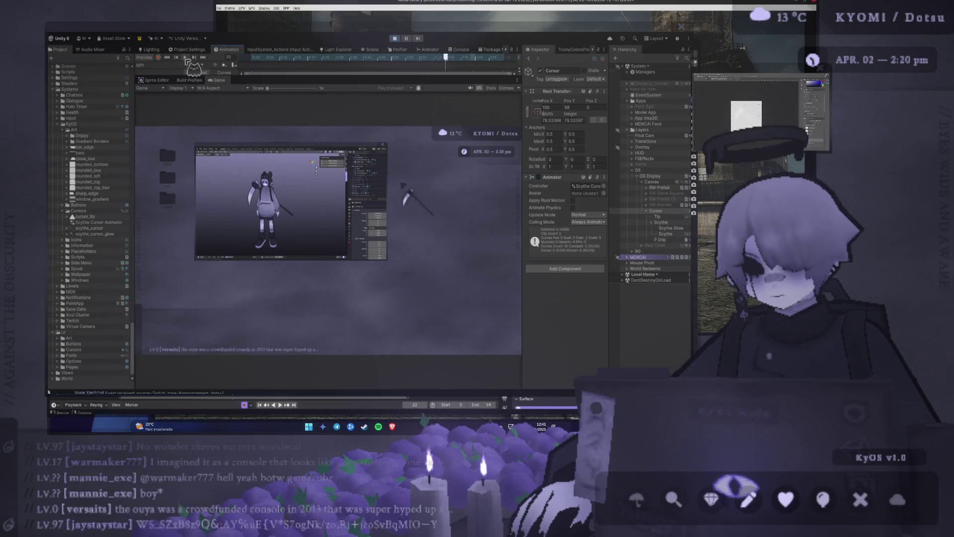
Step: Select the Tip image and test the Z and Q keys in the running game
click(659, 216)
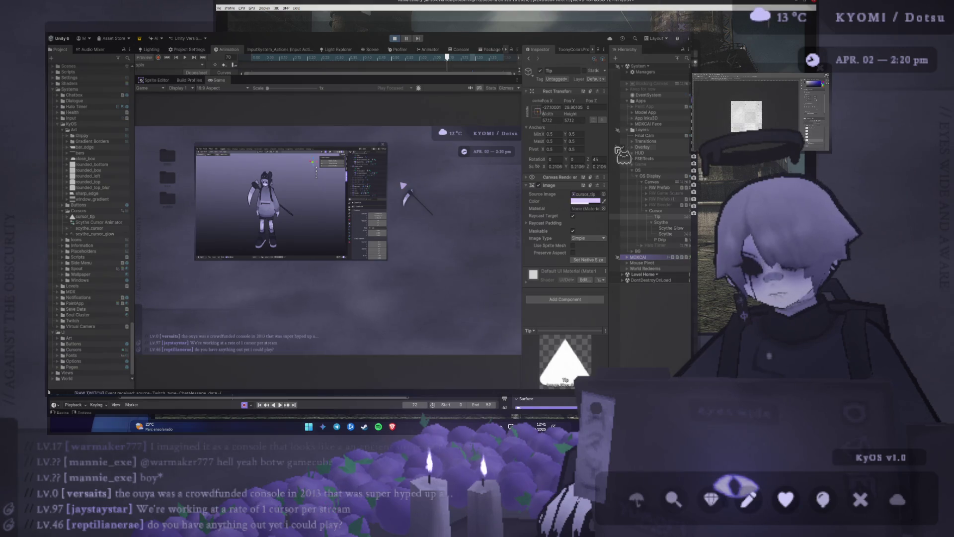
key(z)
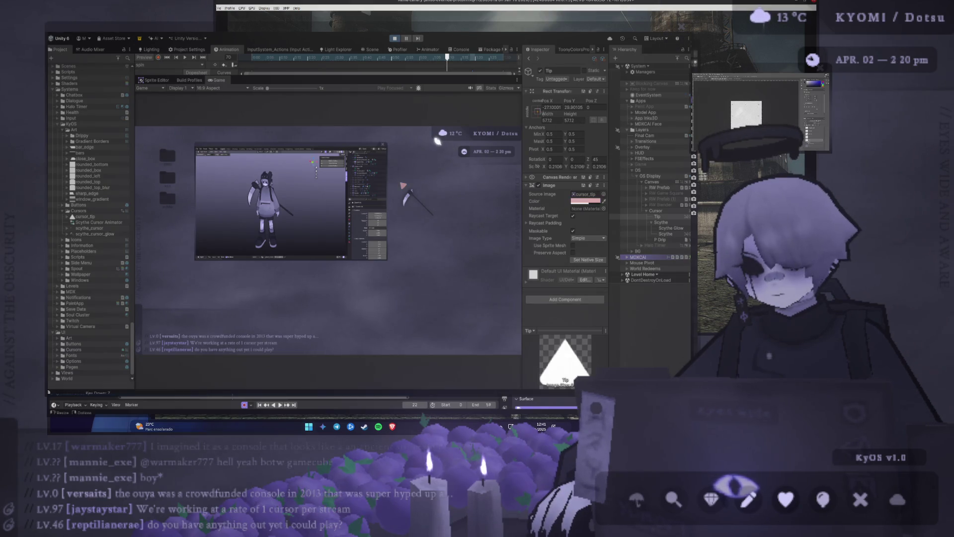
key(q)
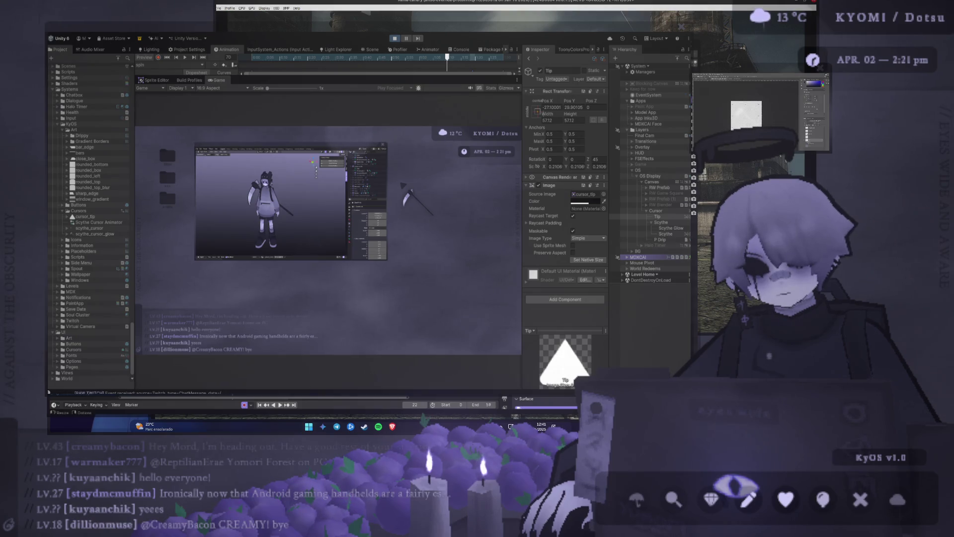
key(Return)
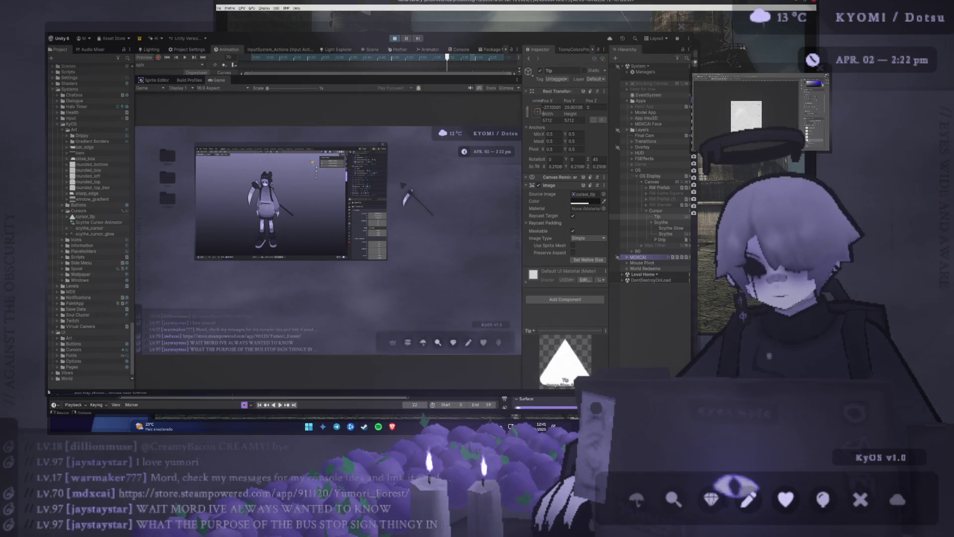
mouse_move(447, 350)
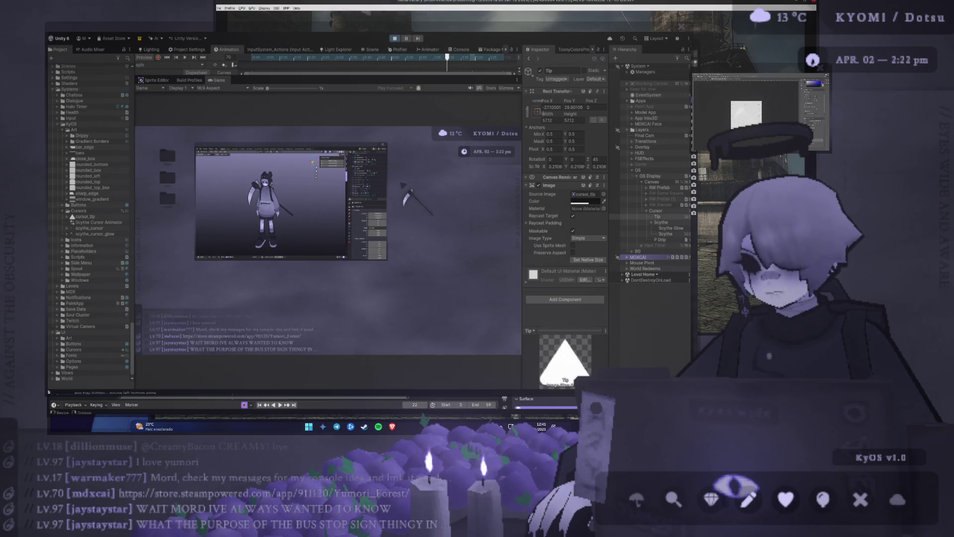
drag(363, 75, 364, 71)
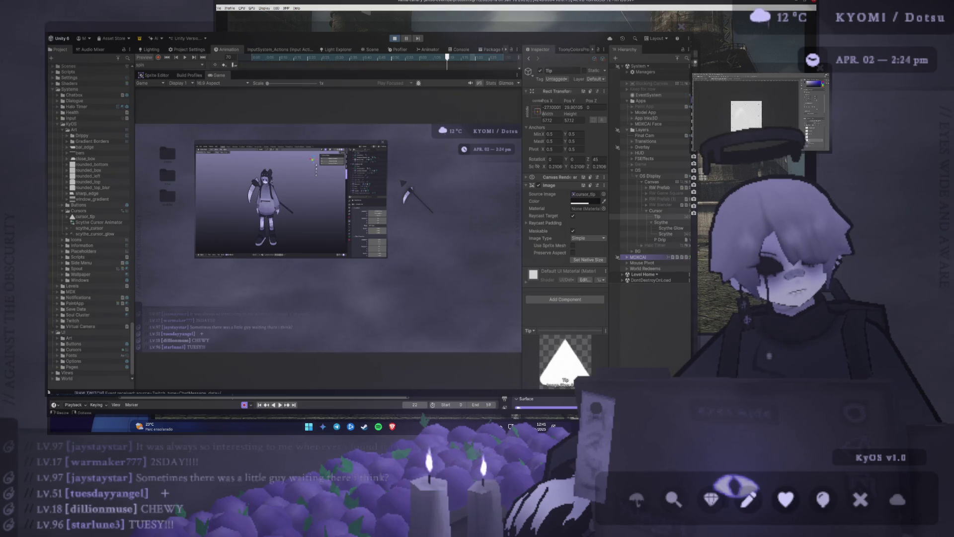
key(c)
mouse_move(446, 343)
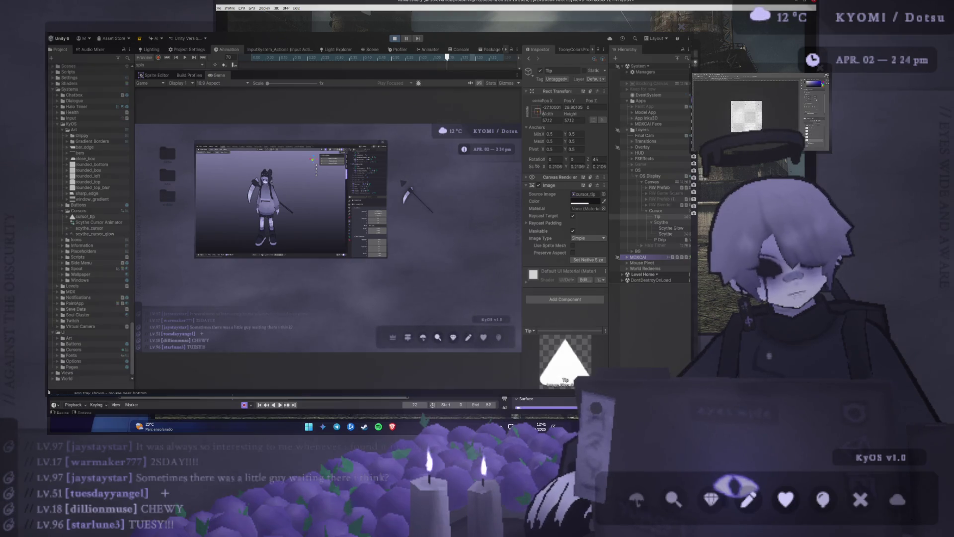
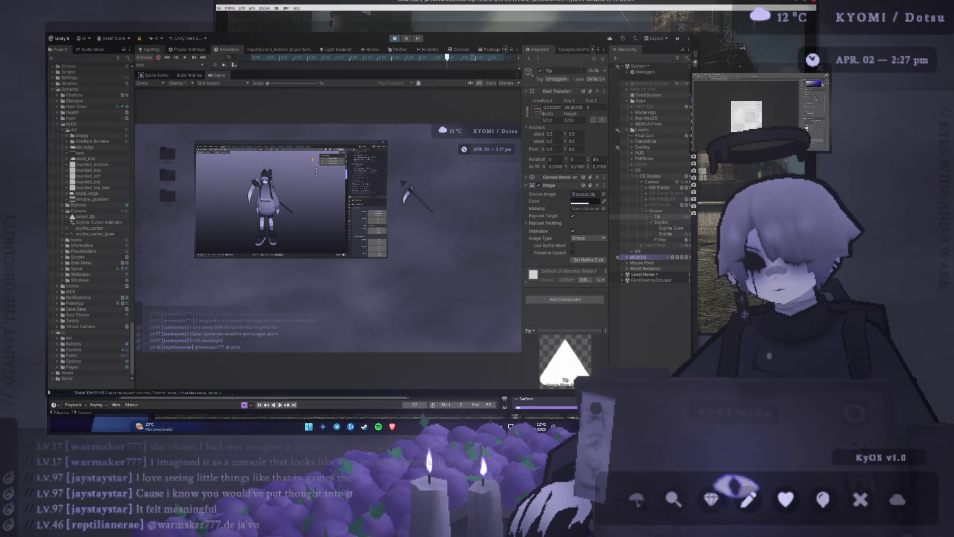
Step: Enlarge the Animation timeline to show the Scythe rotation tracks, rebalance the Game preview, and select Cursor
drag(260, 72, 257, 140)
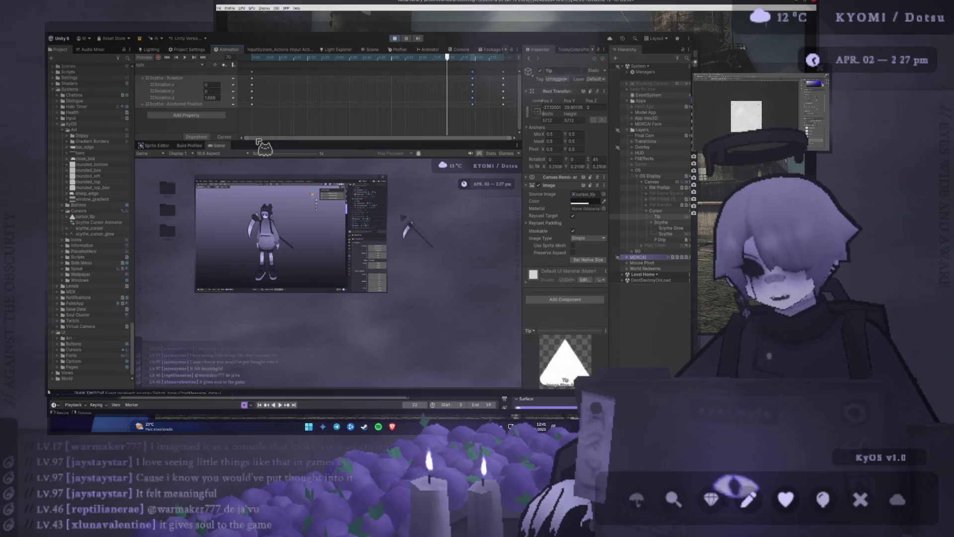
drag(278, 139, 283, 127)
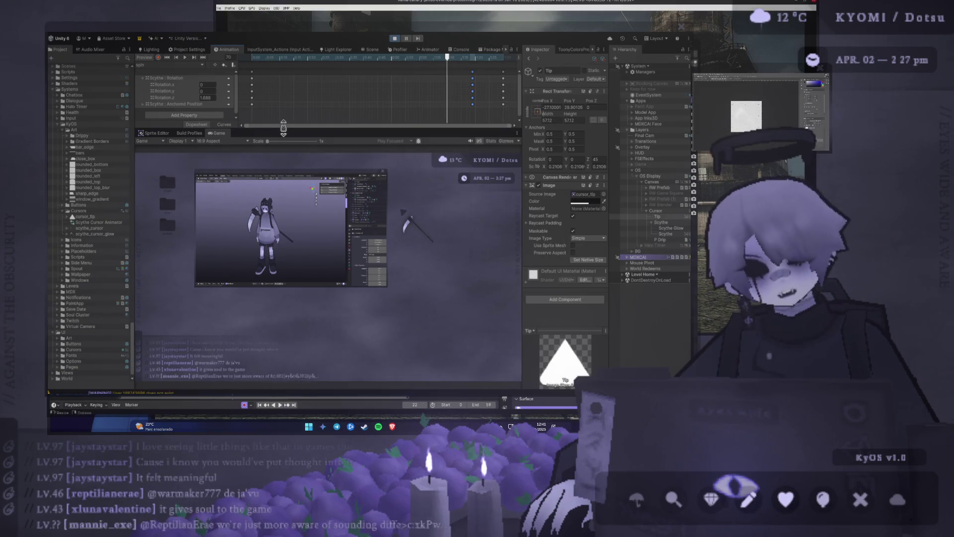
drag(283, 127, 272, 172)
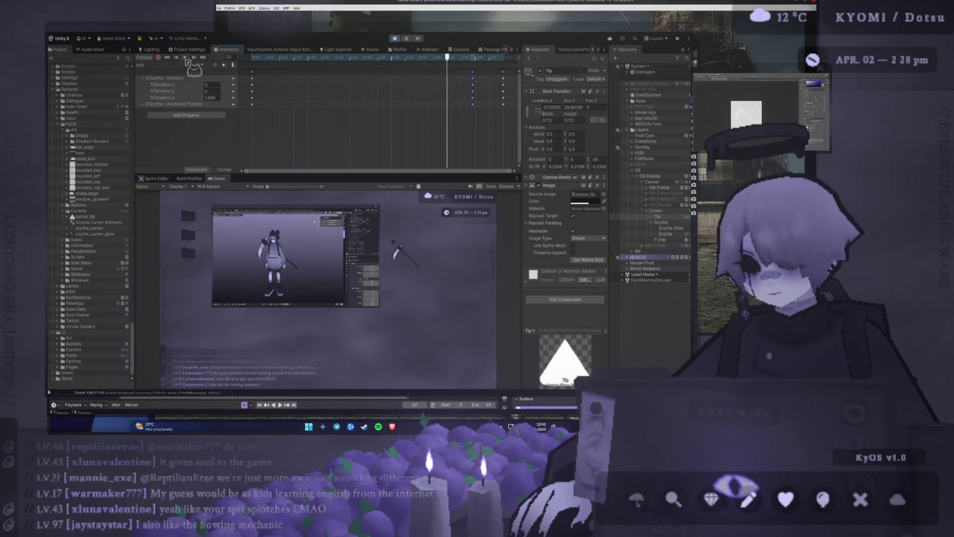
click(656, 211)
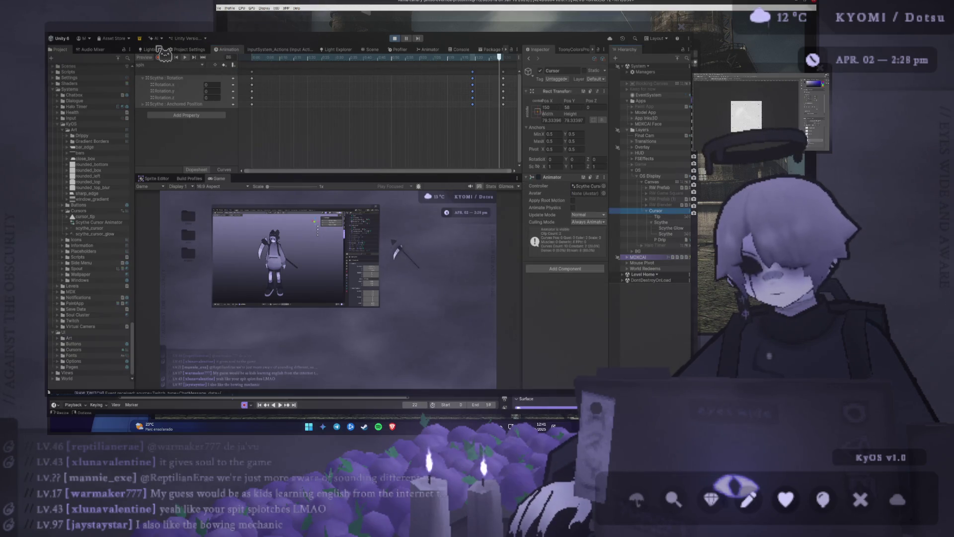
Step: Show the Scene view and the Animator state graph, undock the Animator, then select the Scythe object
click(376, 50)
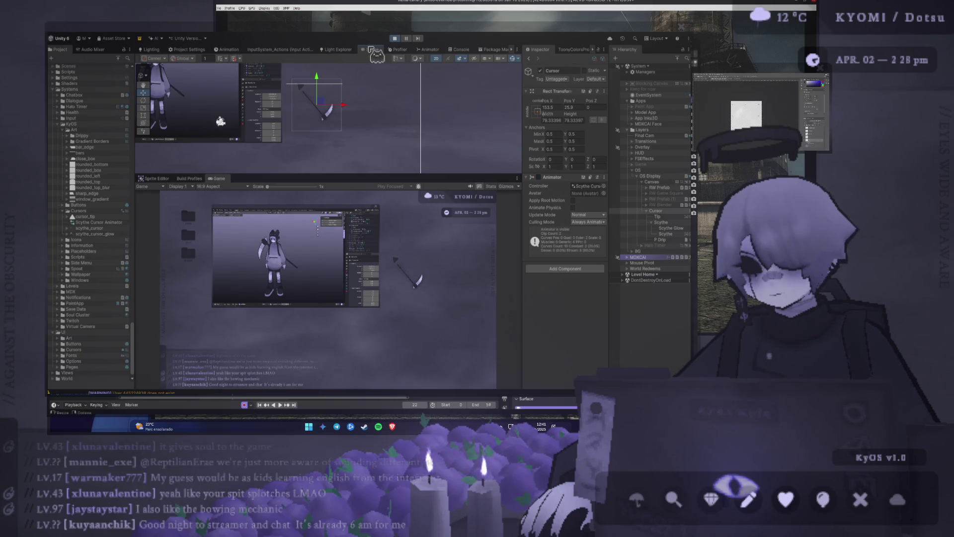
click(422, 50)
mouse_move(428, 50)
mouse_down()
mouse_move(390, 78)
mouse_move(159, 67)
mouse_move(102, 54)
mouse_move(108, 60)
mouse_up()
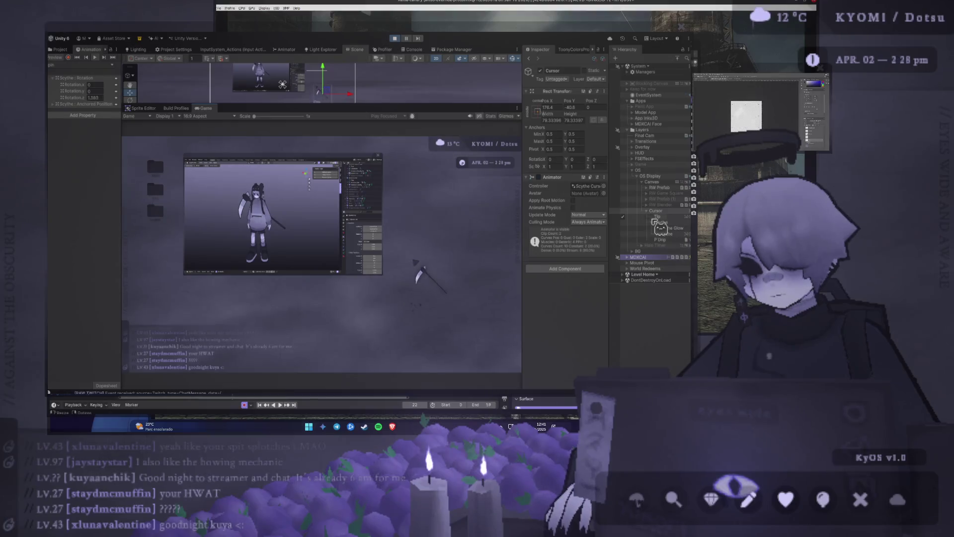
click(676, 233)
Step: Expand P Drip's Particle System and review its gravity modifier, emission and shape modules
click(666, 239)
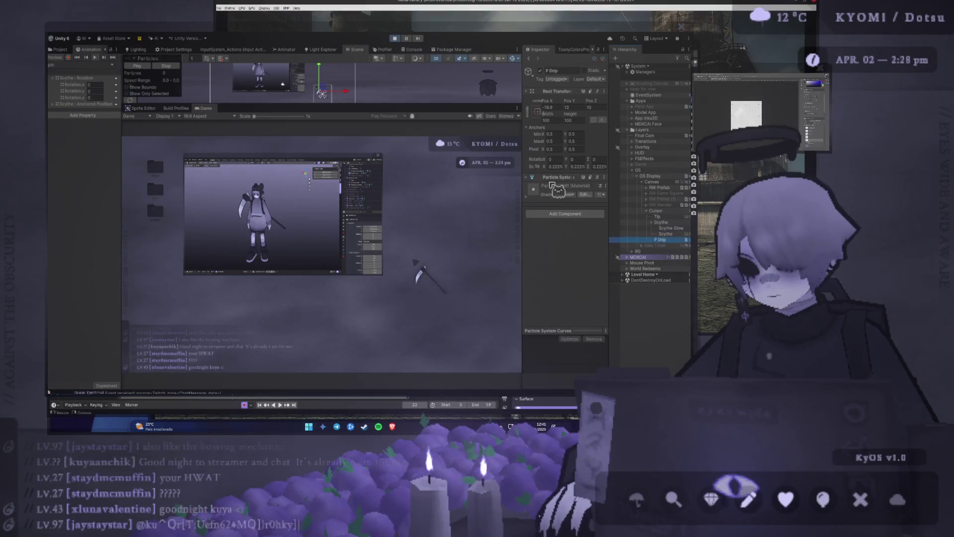
click(559, 177)
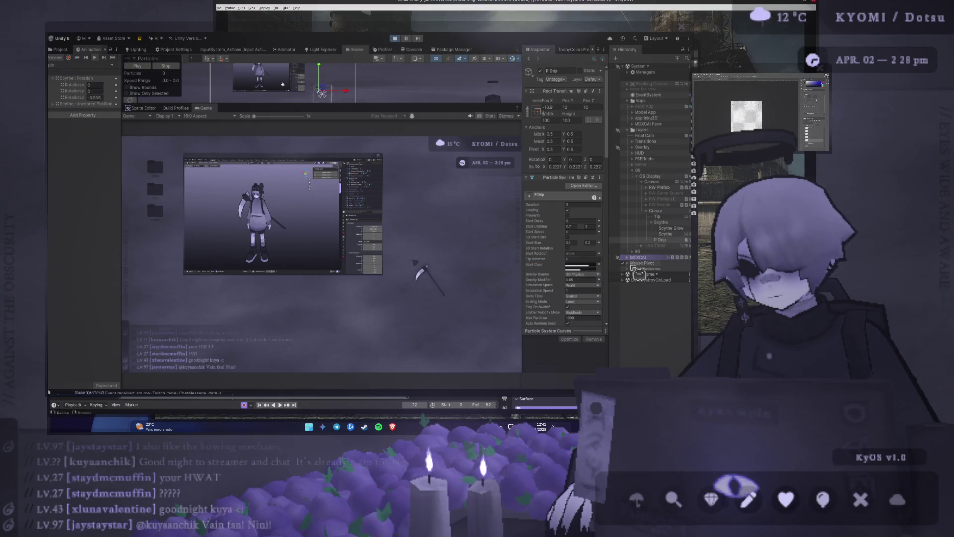
click(590, 280)
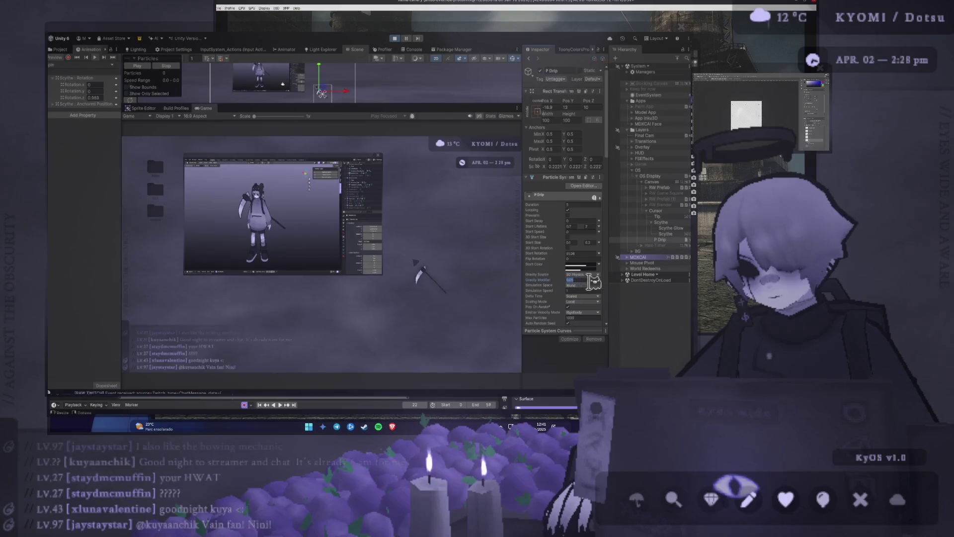
scroll(545, 266, down, 8)
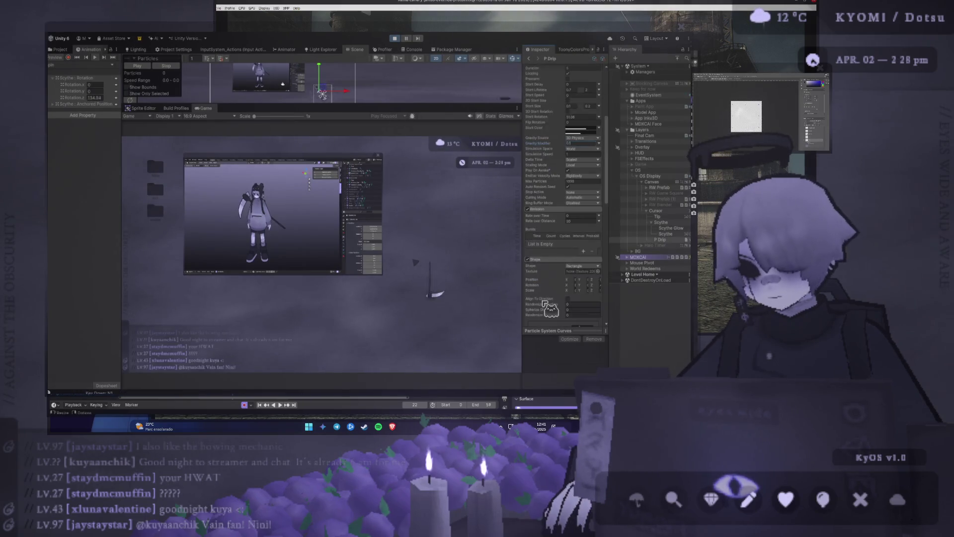
scroll(545, 265, down, 3)
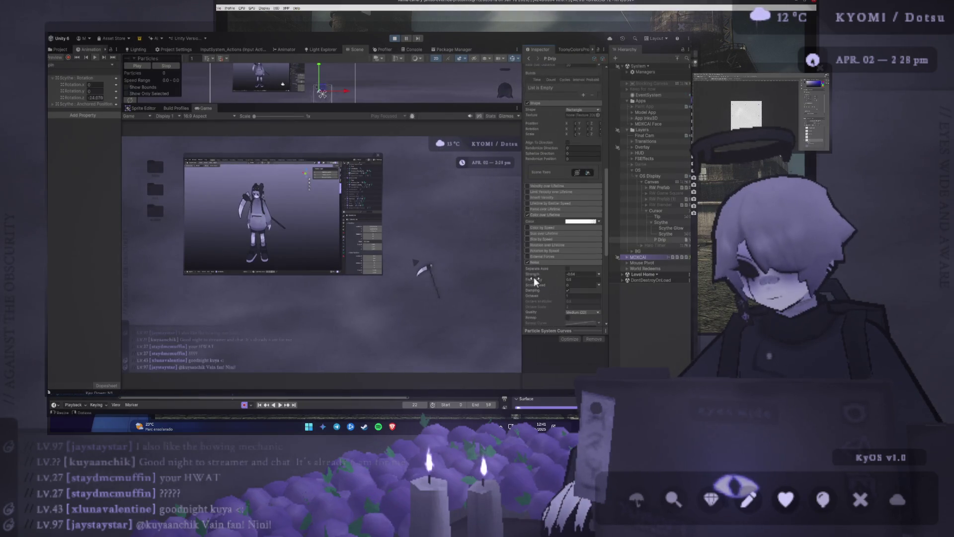
scroll(537, 272, up, 3)
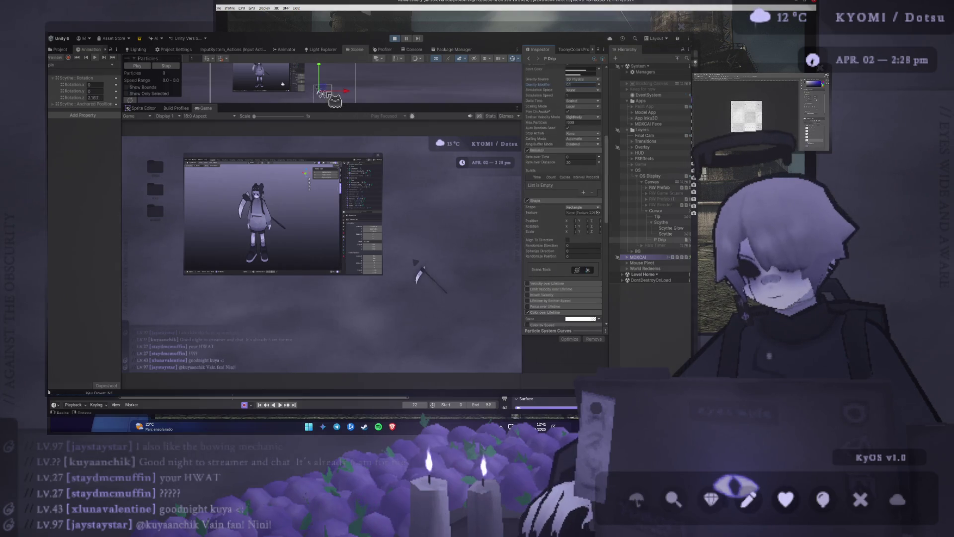
click(655, 211)
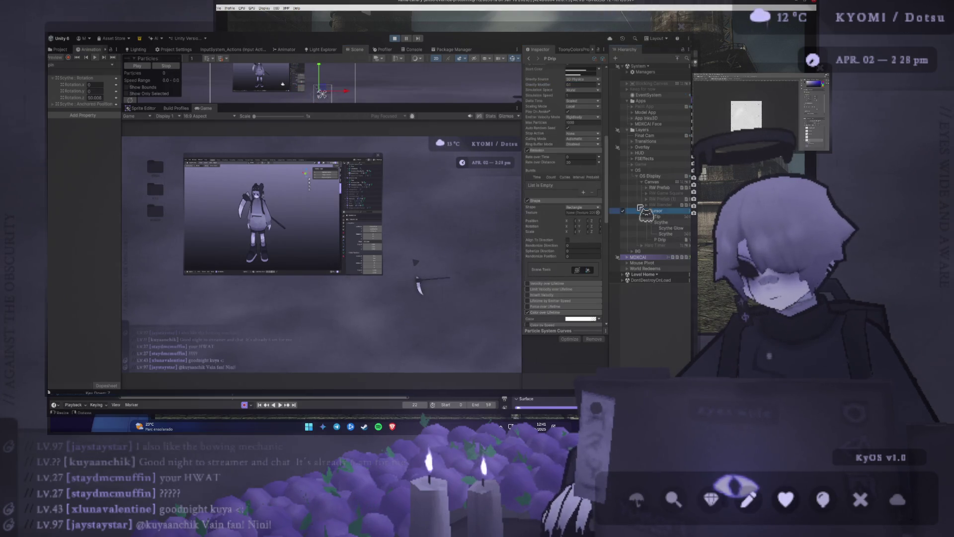
Step: Test the scythe cursor in the running game, drag the in-game image window, and inspect its Close Button
click(307, 269)
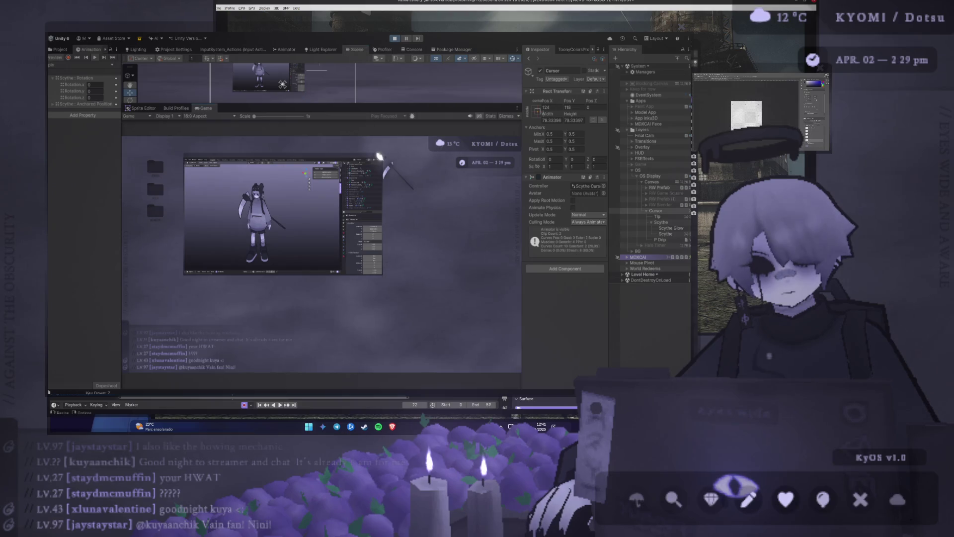
click(379, 158)
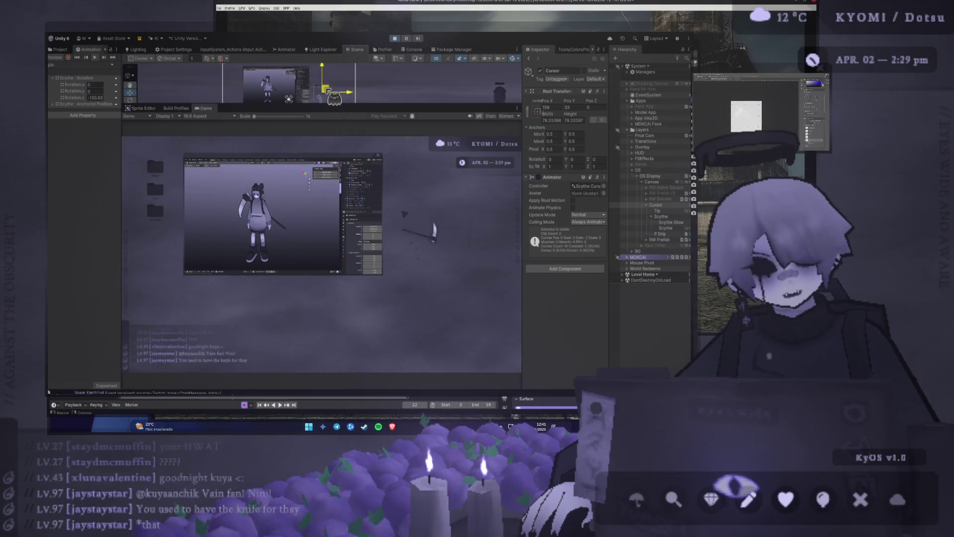
click(309, 67)
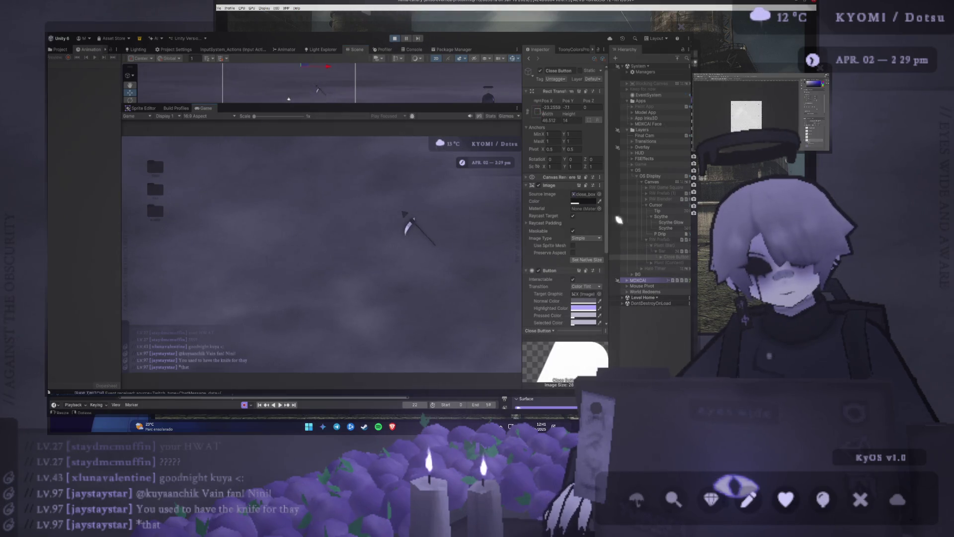
Step: Select the Cursor object to show its Animator in the Inspector
click(656, 205)
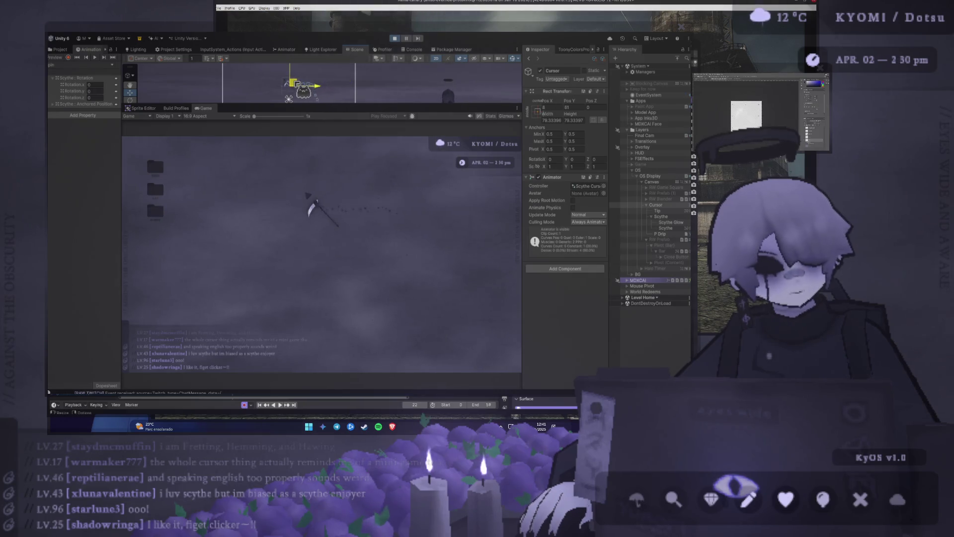
Step: Scale the game preview to 1.4x, swing the scythe to flip its facing, and select P Drip
drag(254, 115, 276, 116)
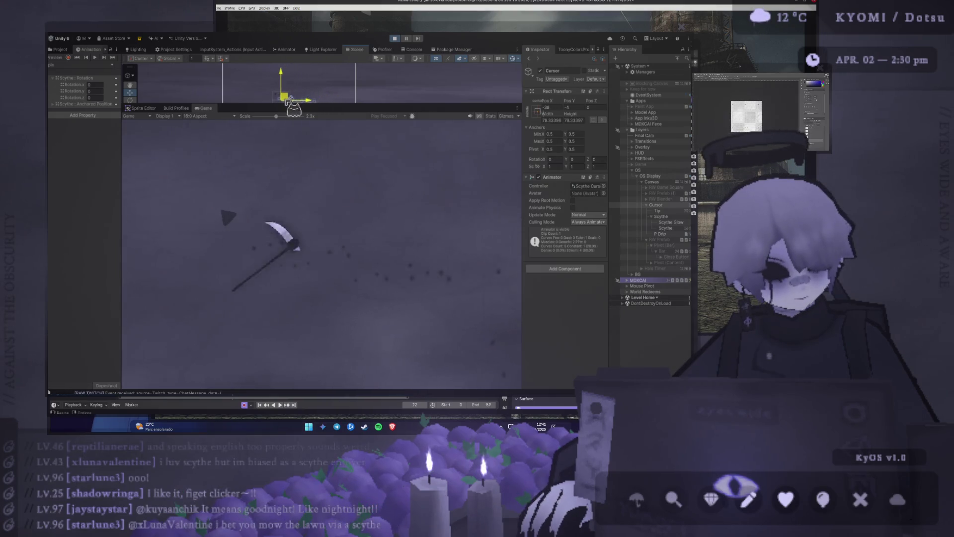
click(256, 186)
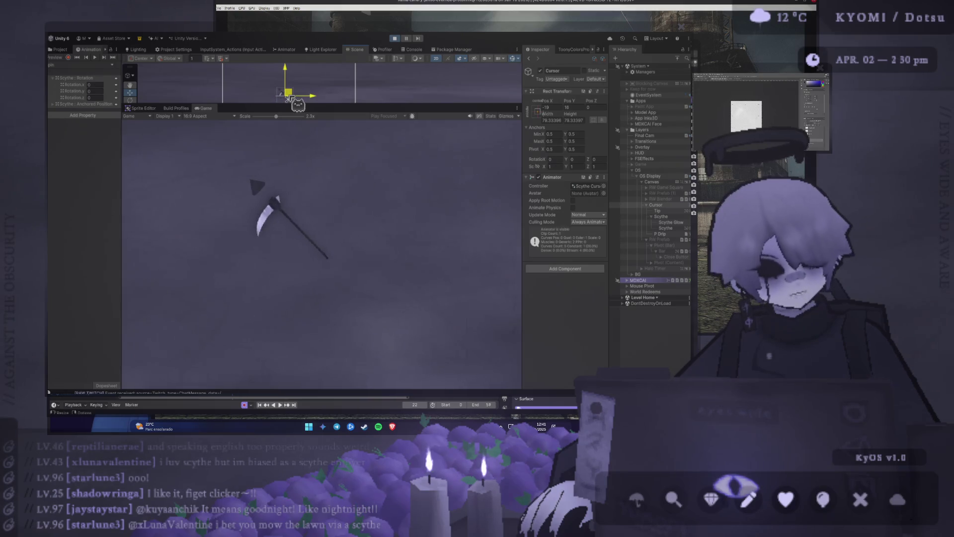
click(252, 182)
click(272, 182)
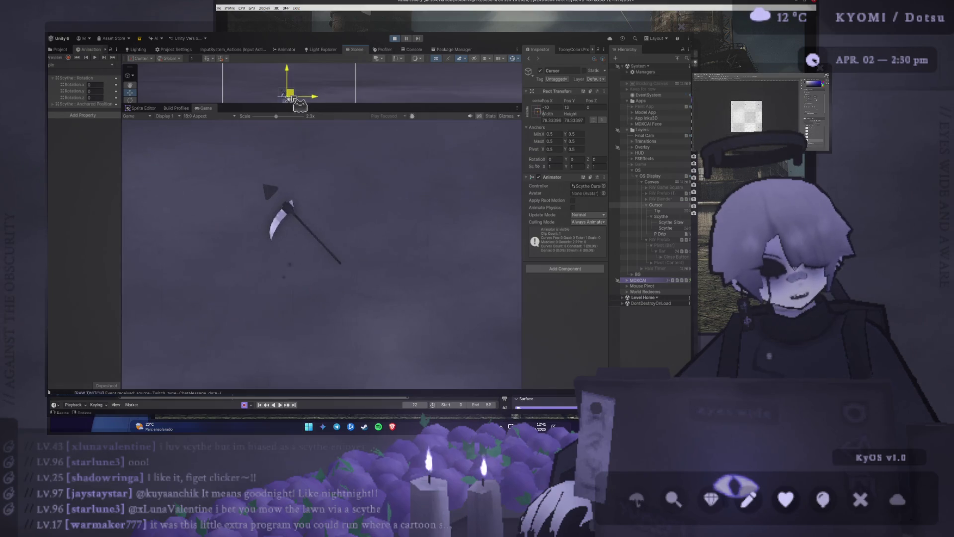
click(242, 225)
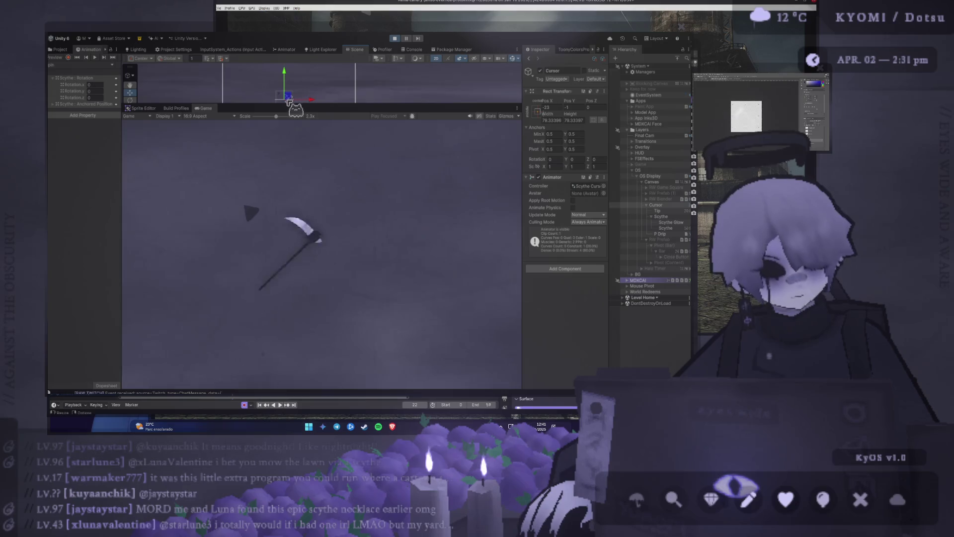
click(664, 233)
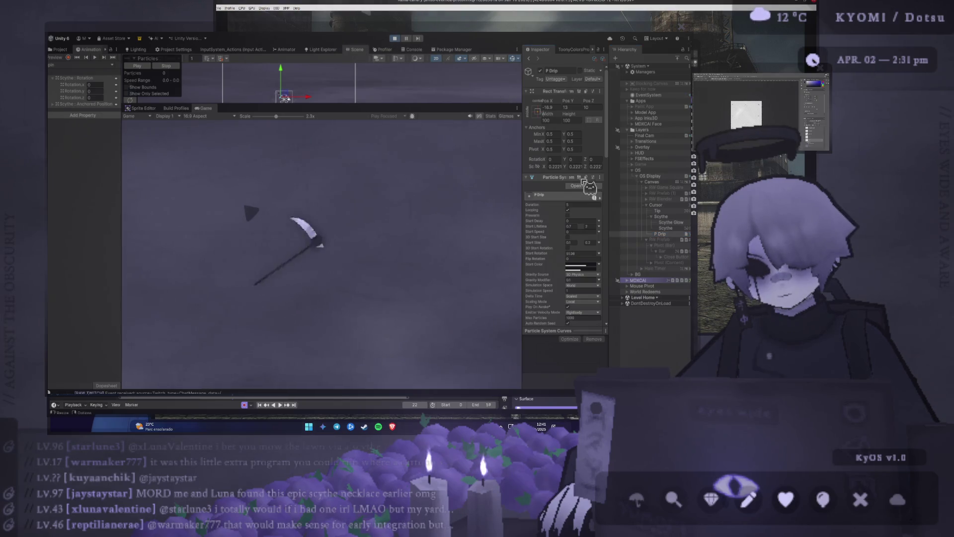
click(336, 197)
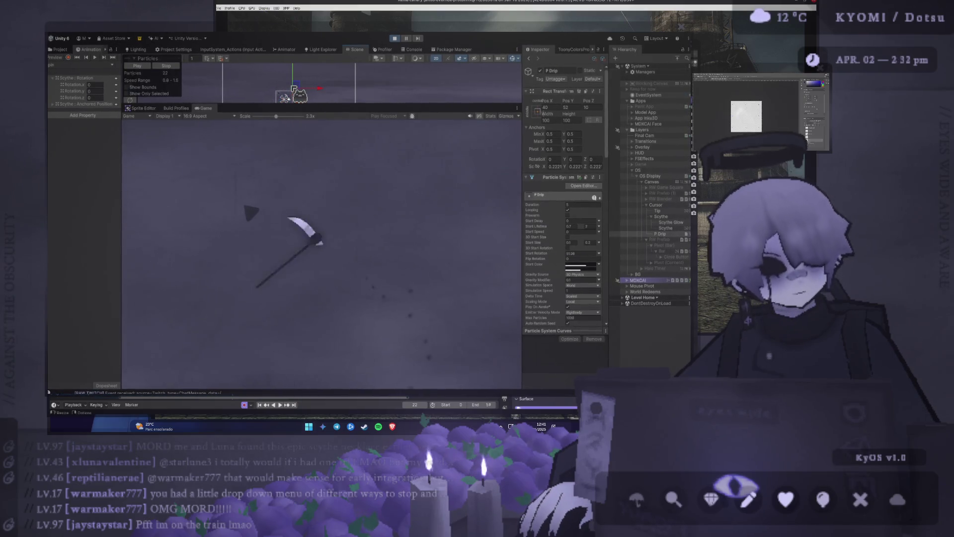
click(666, 216)
Step: Drag the Cursor object's move gizmo left twice to place the scythe over the desktop
click(656, 205)
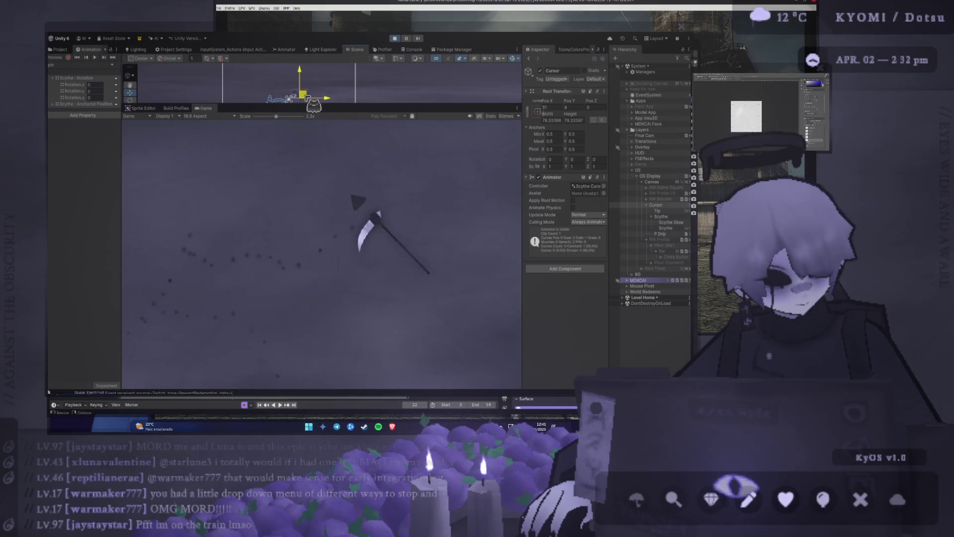
mouse_move(306, 101)
mouse_down()
mouse_move(283, 102)
mouse_move(318, 103)
mouse_move(278, 105)
mouse_move(321, 107)
mouse_move(299, 99)
mouse_move(310, 102)
mouse_move(254, 117)
mouse_up()
mouse_move(297, 92)
mouse_down()
mouse_move(313, 96)
mouse_move(255, 91)
mouse_move(272, 103)
mouse_move(338, 103)
mouse_move(302, 93)
mouse_move(339, 101)
mouse_move(333, 82)
mouse_move(256, 100)
mouse_move(247, 81)
mouse_up()
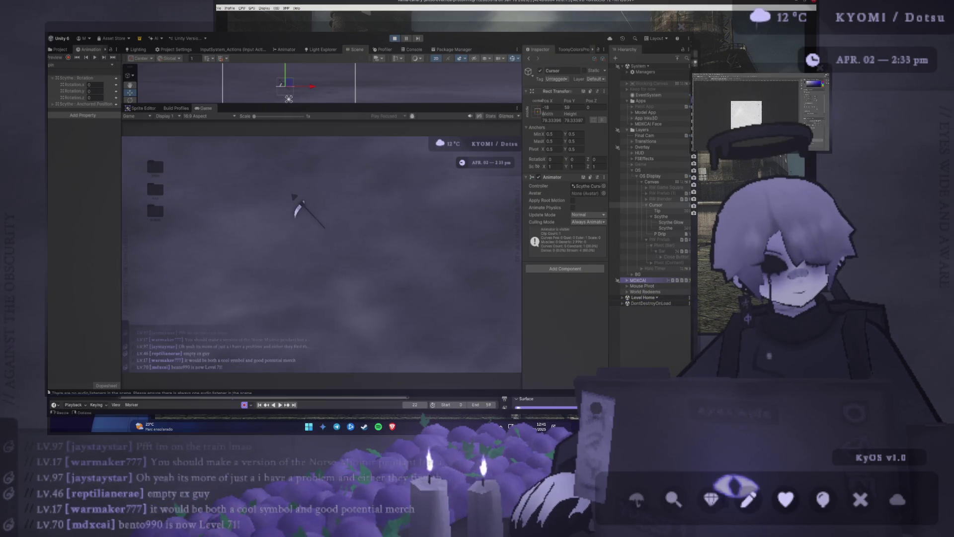
Step: Trigger the scythe swing in game, then edit the Scythe's Rotation.z animation value
mouse_move(443, 365)
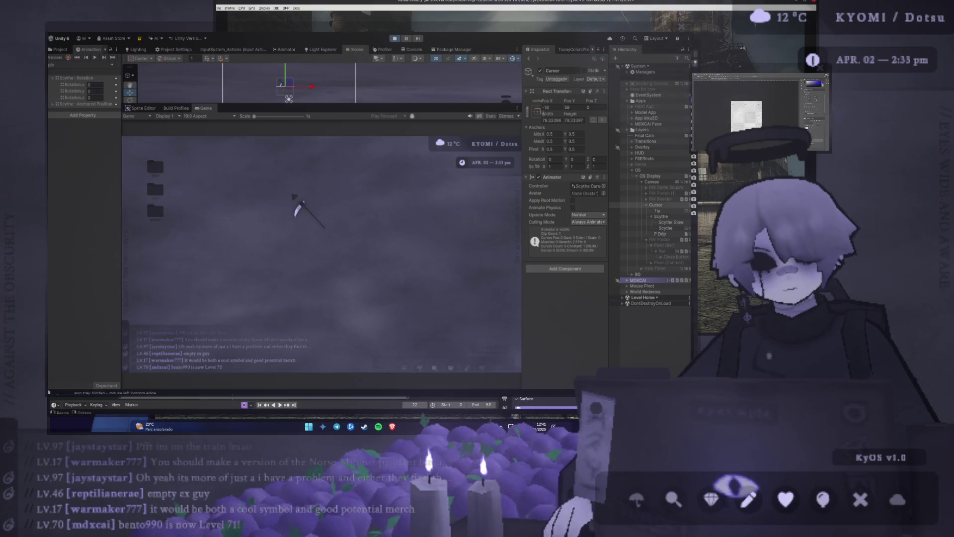
key(Return)
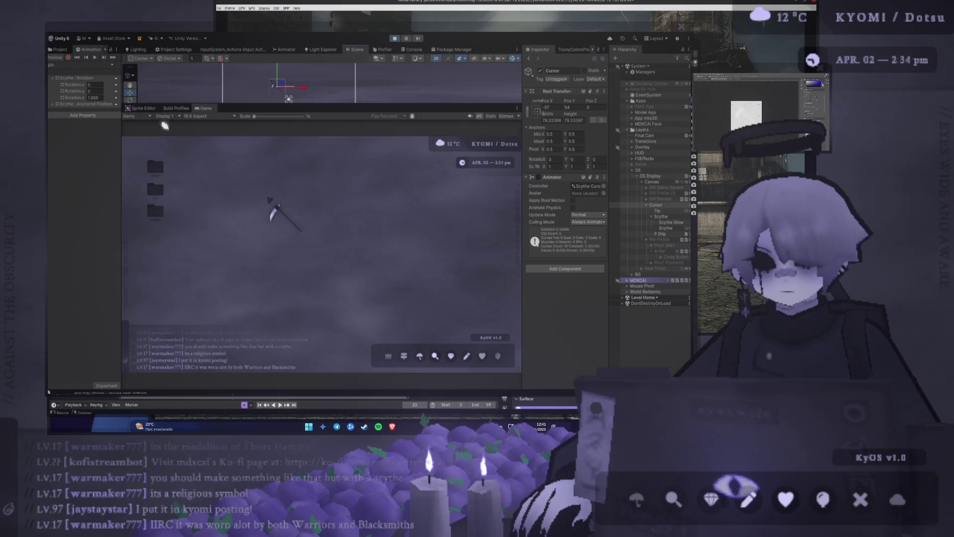
click(99, 98)
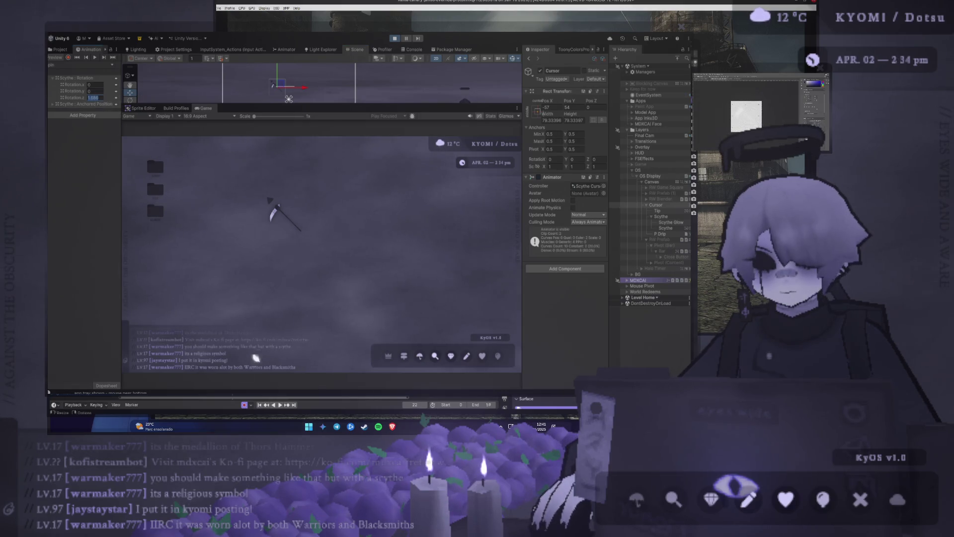
click(271, 206)
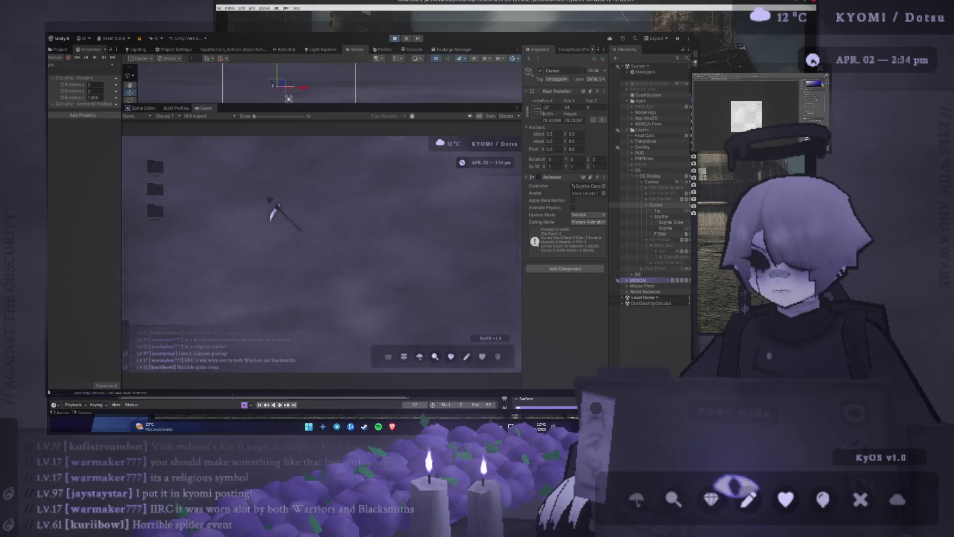
Step: Move, enlarge and raise the Scythe - Necklace picture, then open the <3 supporter list from the dock
mouse_move(373, 206)
mouse_down()
mouse_move(255, 142)
mouse_move(248, 127)
mouse_up()
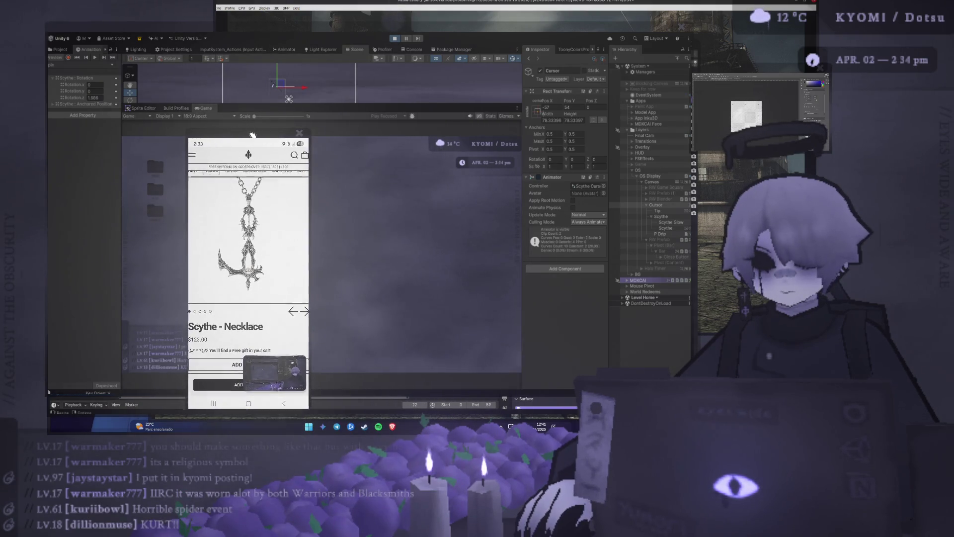
scroll(248, 128, up, 3)
scroll(271, 135, up, 3)
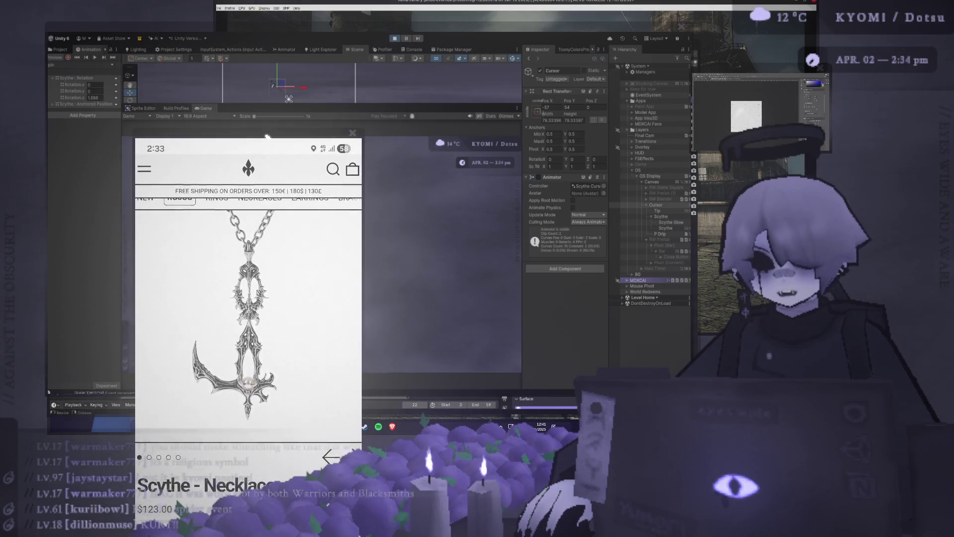
drag(269, 130, 259, 39)
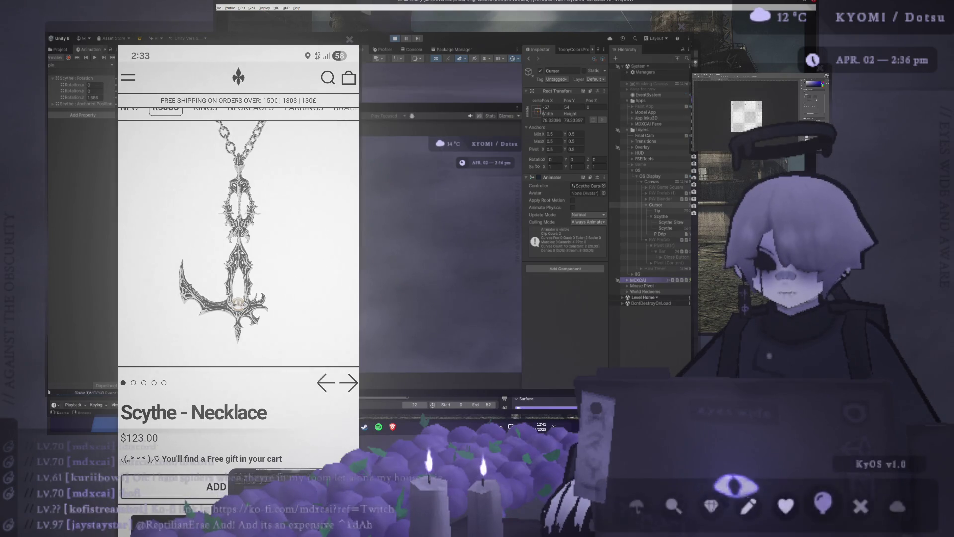
mouse_move(781, 499)
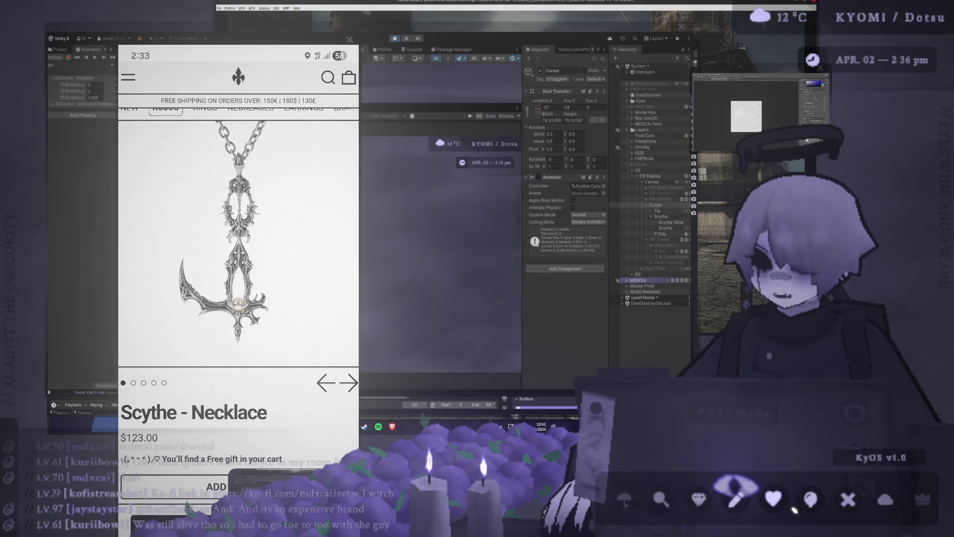
click(785, 512)
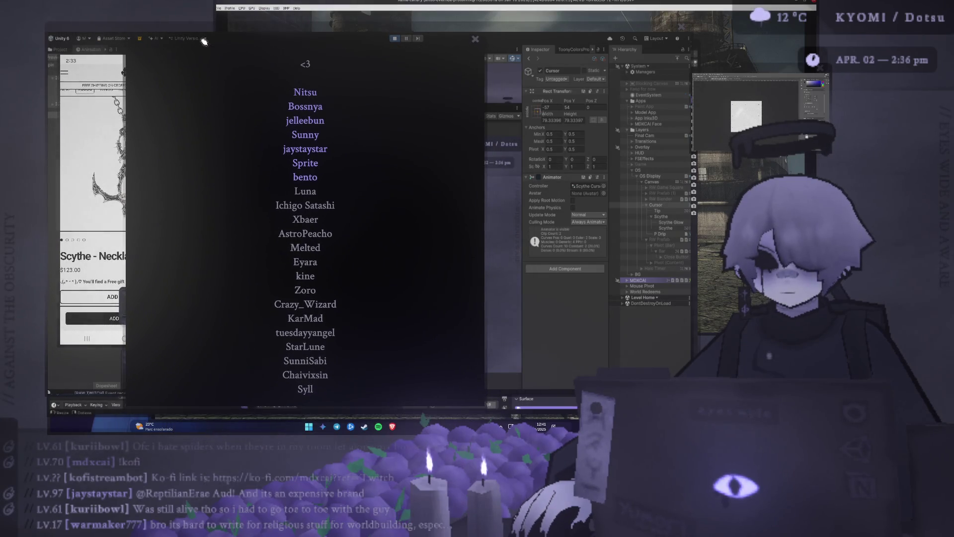
Step: Drag the <3 supporter window left, then right, so it no longer covers the necklace picture
drag(208, 39, 127, 26)
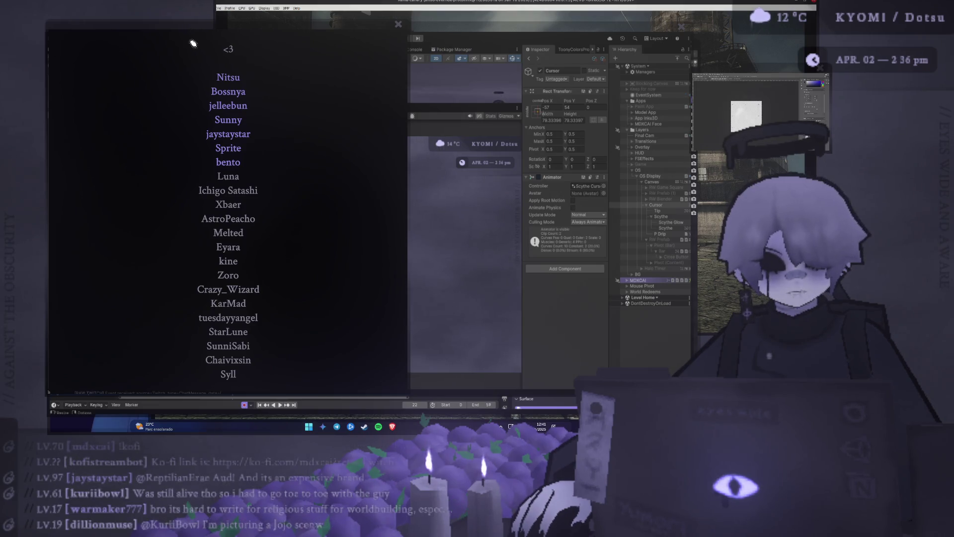
mouse_move(194, 48)
mouse_down()
mouse_move(195, 28)
mouse_move(196, 40)
mouse_move(343, 63)
mouse_move(353, 23)
mouse_move(362, 25)
mouse_up()
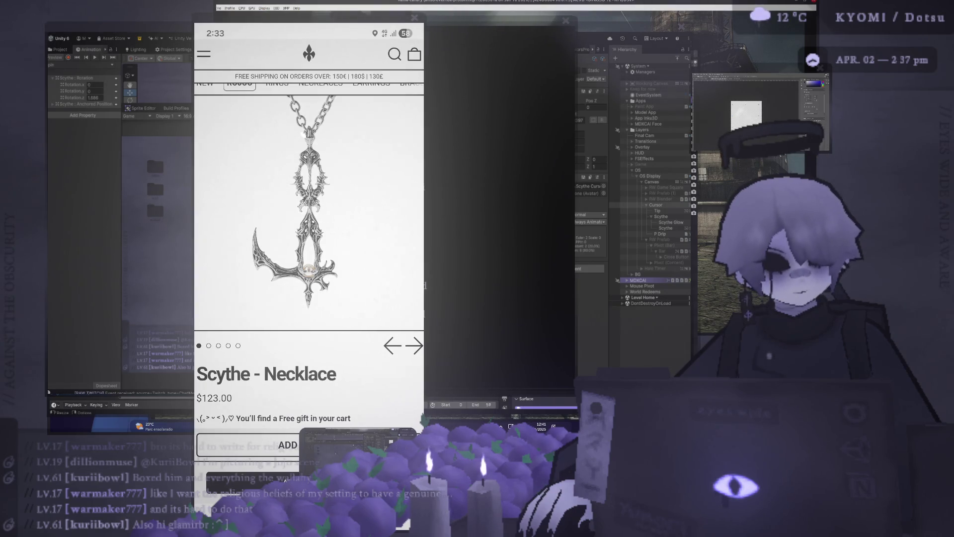
Step: Drag the Scythe - Necklace picture window left to uncover the supporter list behind it
click(336, 20)
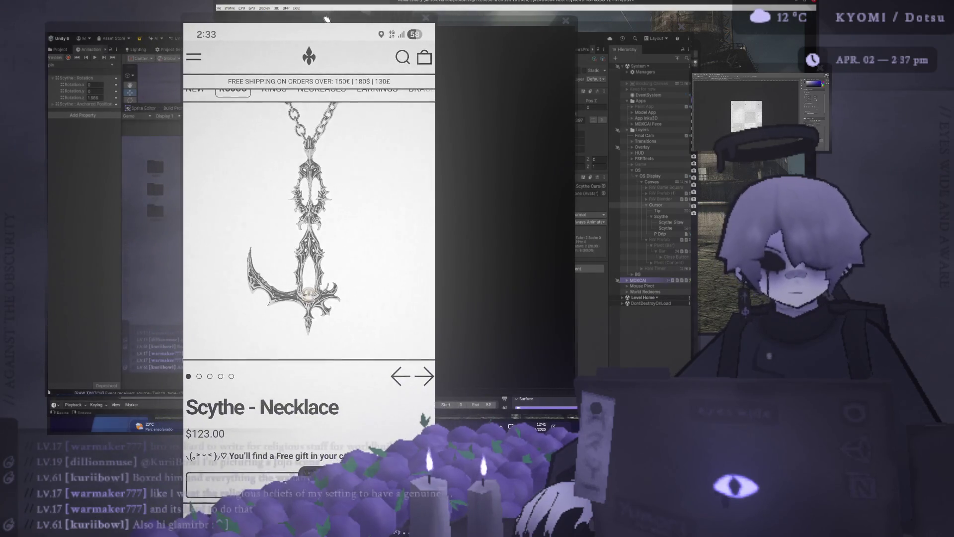
drag(327, 18, 198, 11)
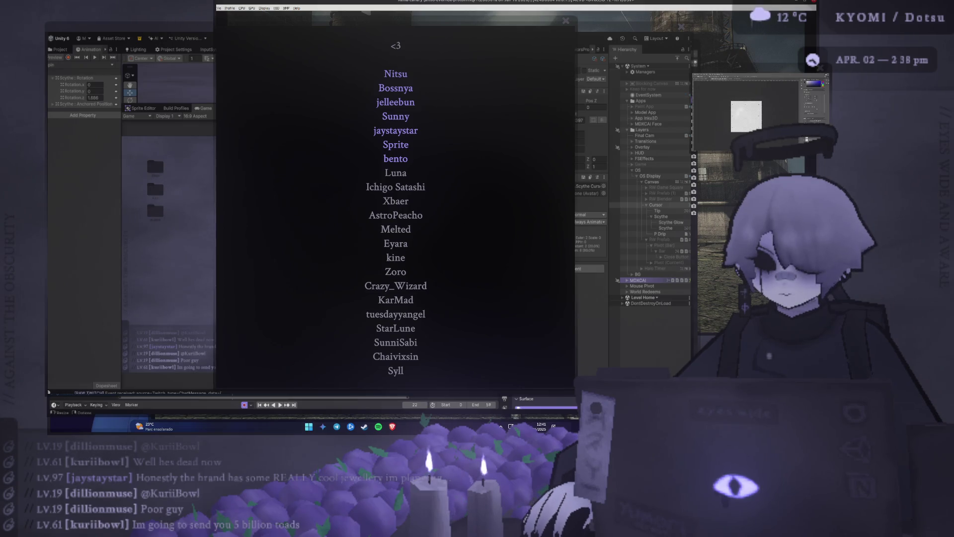
key(n)
key(Return)
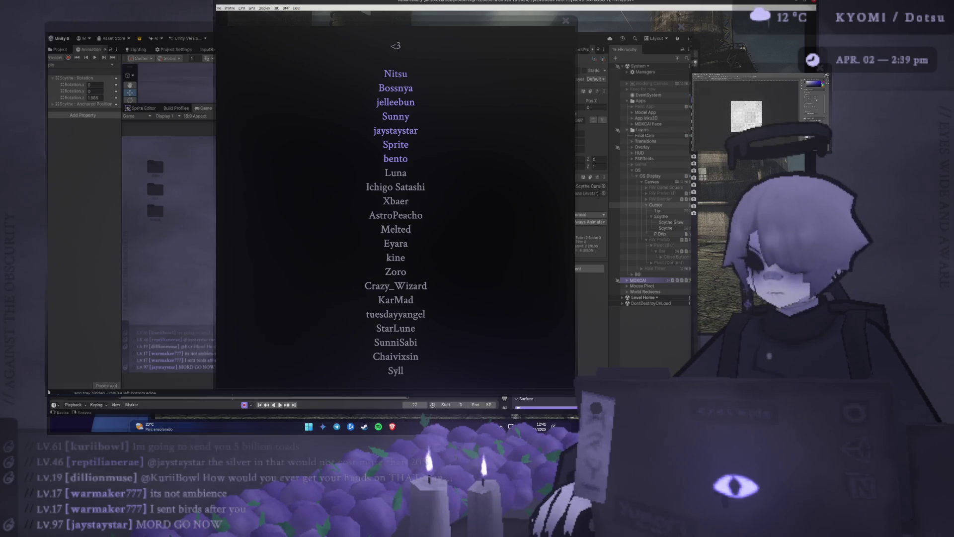
click(499, 22)
drag(499, 22, 473, 7)
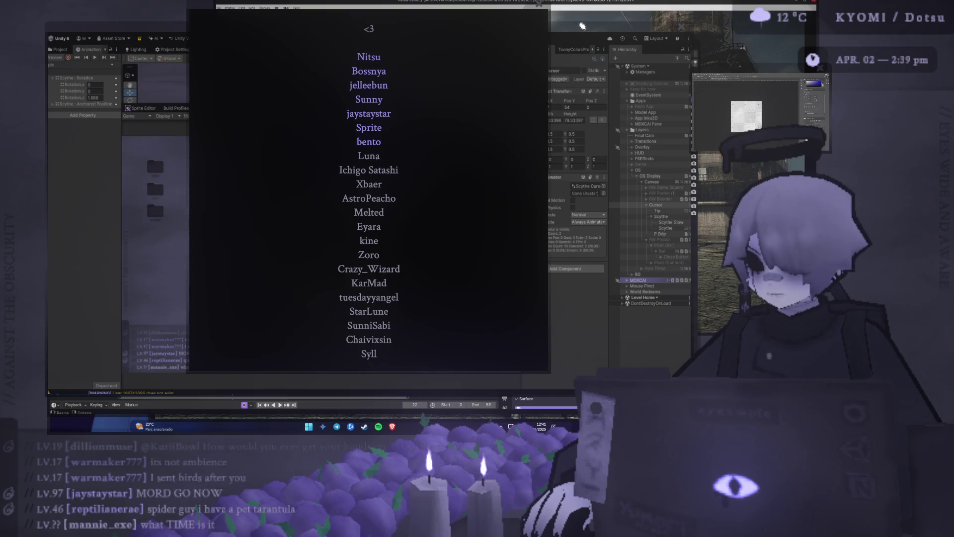
click(581, 34)
drag(501, 9, 501, 17)
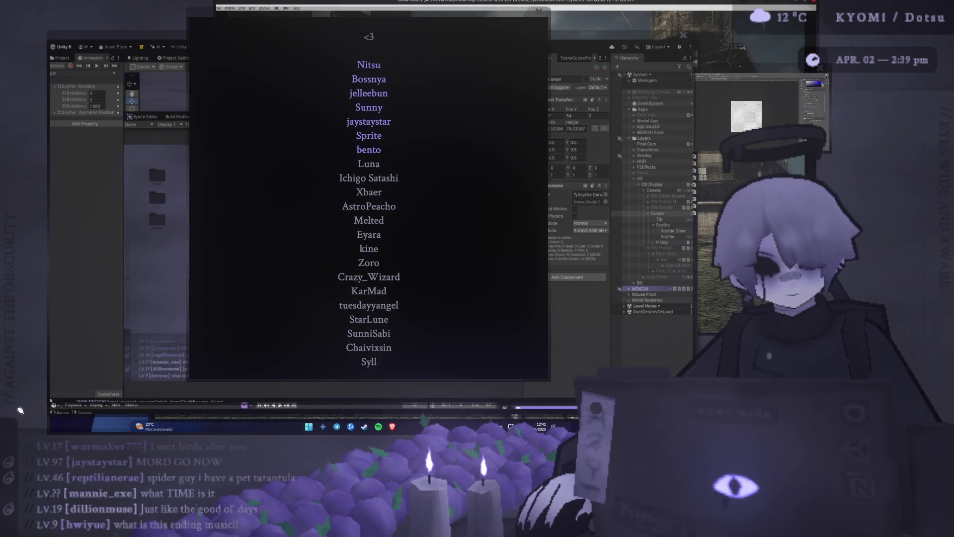
mouse_move(41, 532)
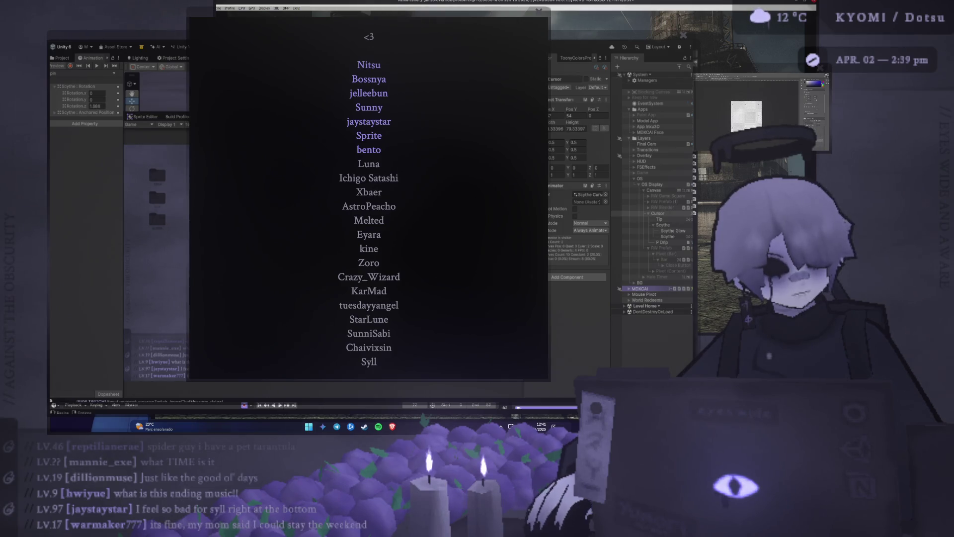
mouse_move(745, 534)
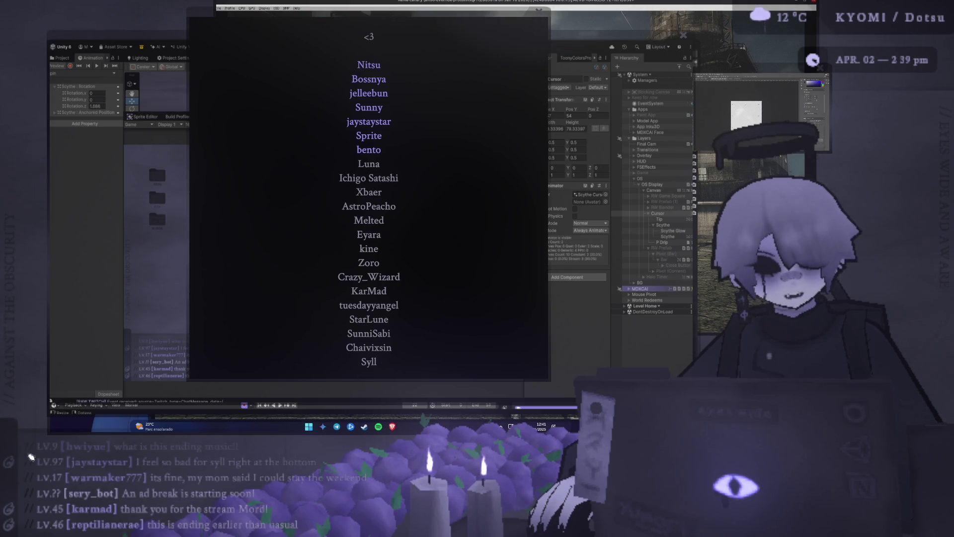
mouse_move(785, 519)
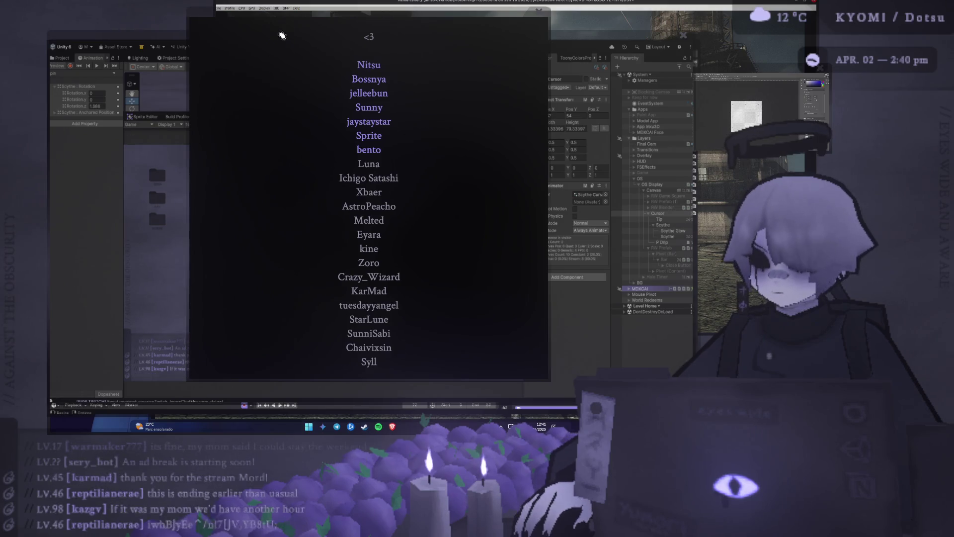
Step: Move the credits window left and down inside the running game
drag(287, 35, 253, 52)
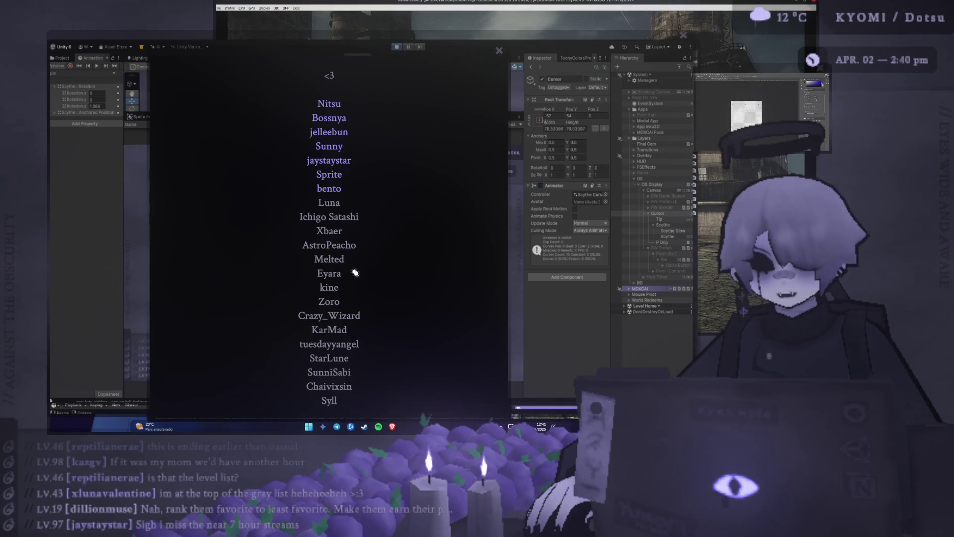
mouse_move(745, 527)
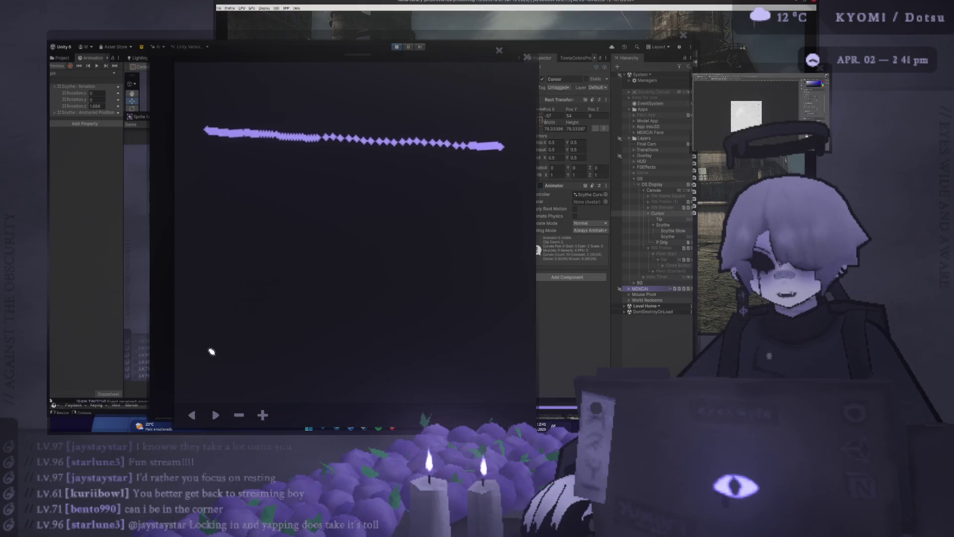
Step: Switch to a larger blank canvas and draw a long upper line with a block on it
click(241, 416)
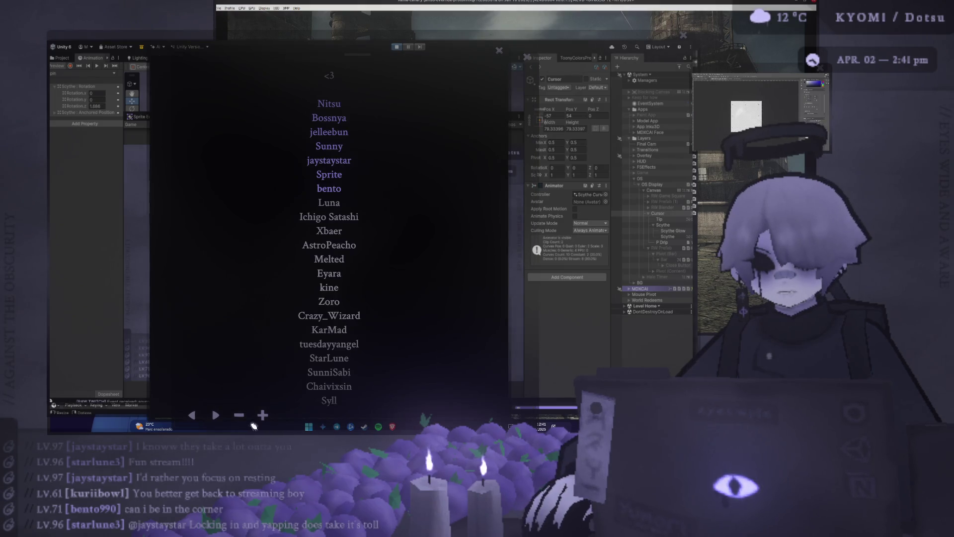
click(263, 415)
drag(217, 144, 494, 153)
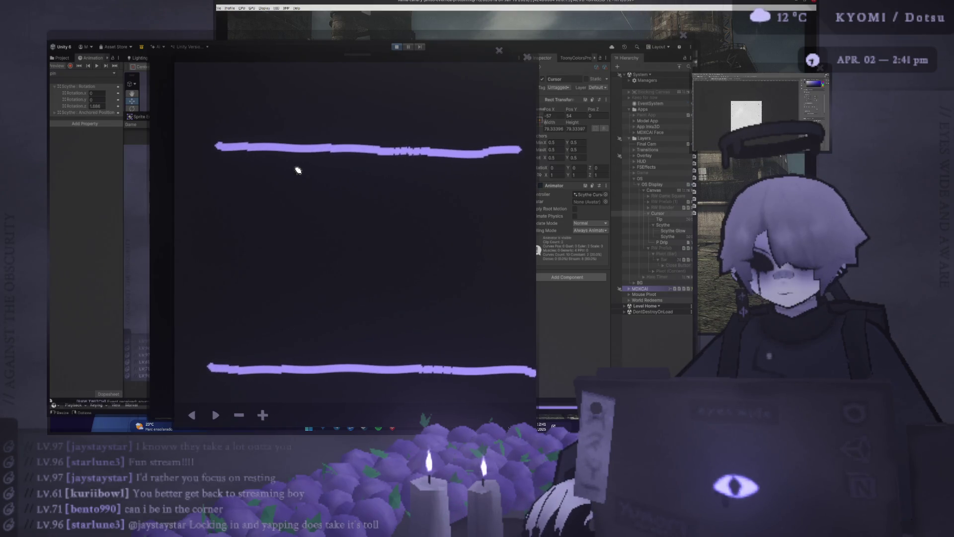
mouse_move(229, 145)
mouse_down()
mouse_move(230, 124)
mouse_move(351, 113)
mouse_move(350, 147)
mouse_up()
Step: Draw an upward arrow and a small smiley face above the upper line
mouse_move(436, 231)
mouse_down()
mouse_move(438, 203)
mouse_move(418, 201)
mouse_move(455, 194)
mouse_up()
click(410, 103)
click(460, 102)
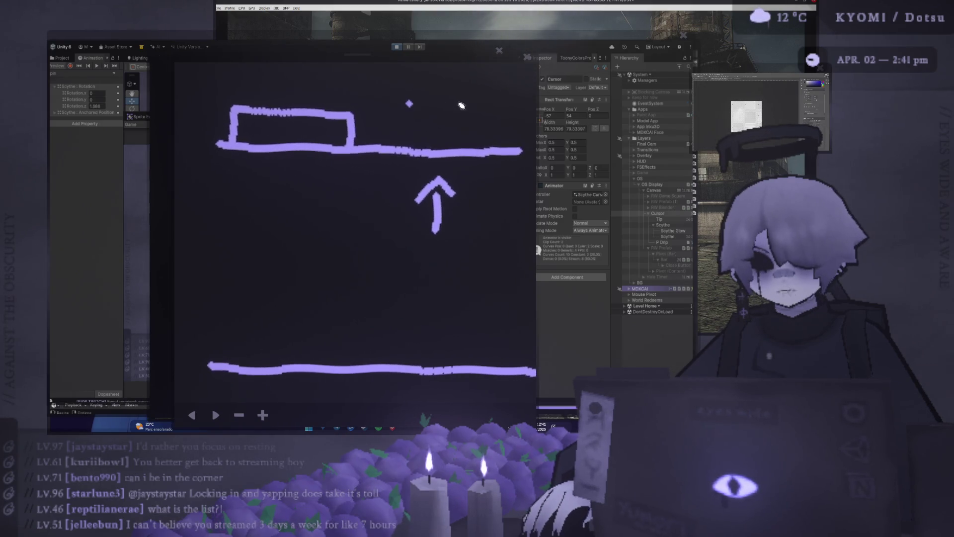
drag(412, 117, 464, 122)
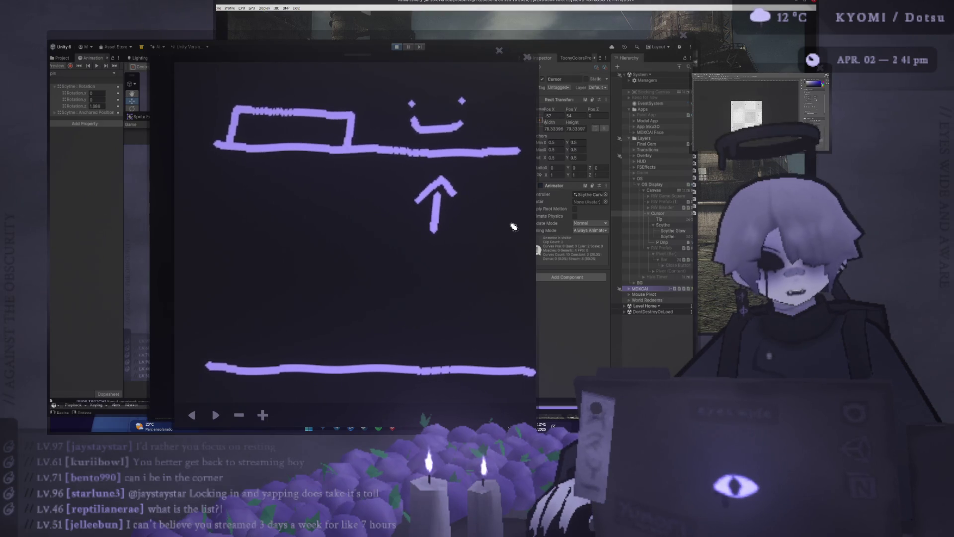
Step: Add a block on the lower line, a downward arrow onto it, and another upward arrow
drag(221, 367, 242, 340)
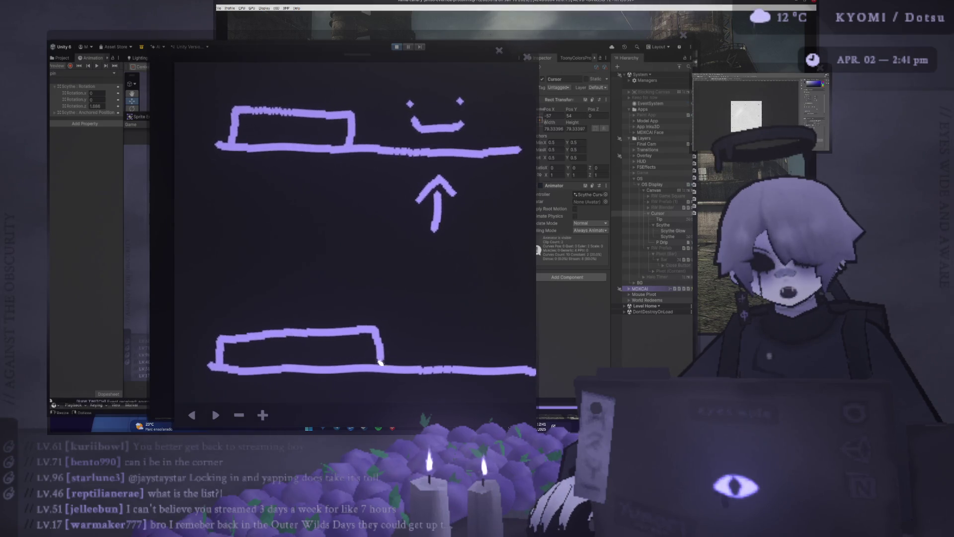
mouse_move(350, 295)
mouse_down()
mouse_move(353, 310)
mouse_move(362, 307)
mouse_move(335, 363)
mouse_up()
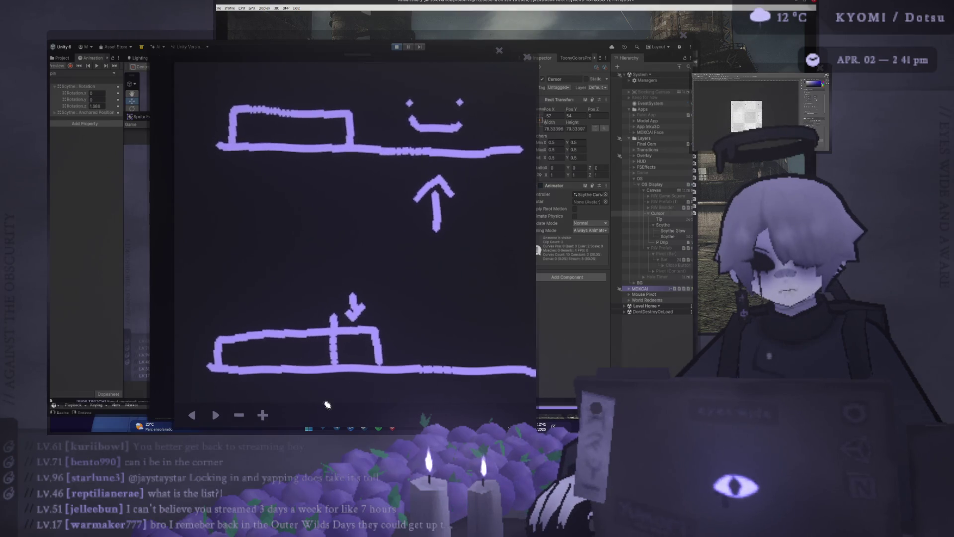
drag(354, 228, 330, 172)
drag(324, 191, 353, 188)
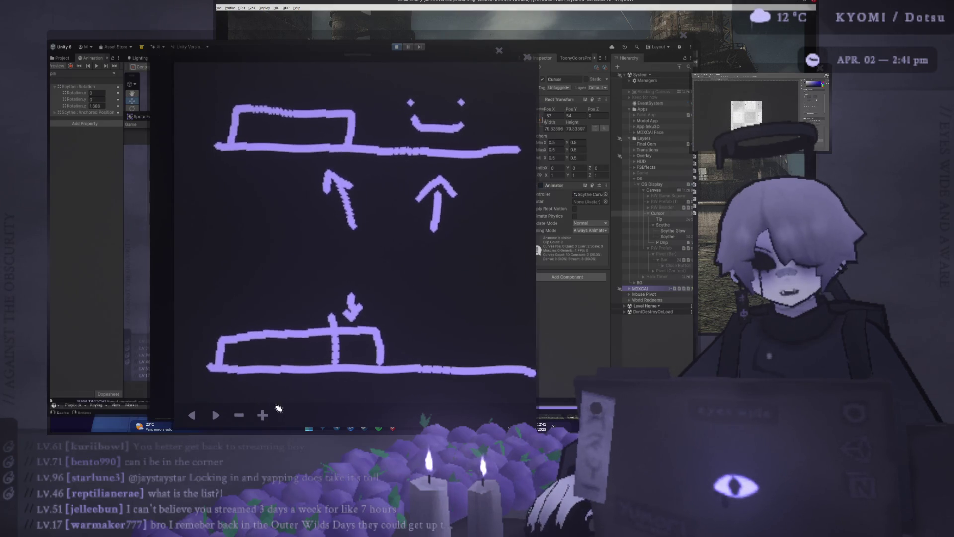
Step: Undo the left upward arrow with ◀ and draw a second smiley near the lower line
click(192, 415)
click(192, 415)
click(191, 415)
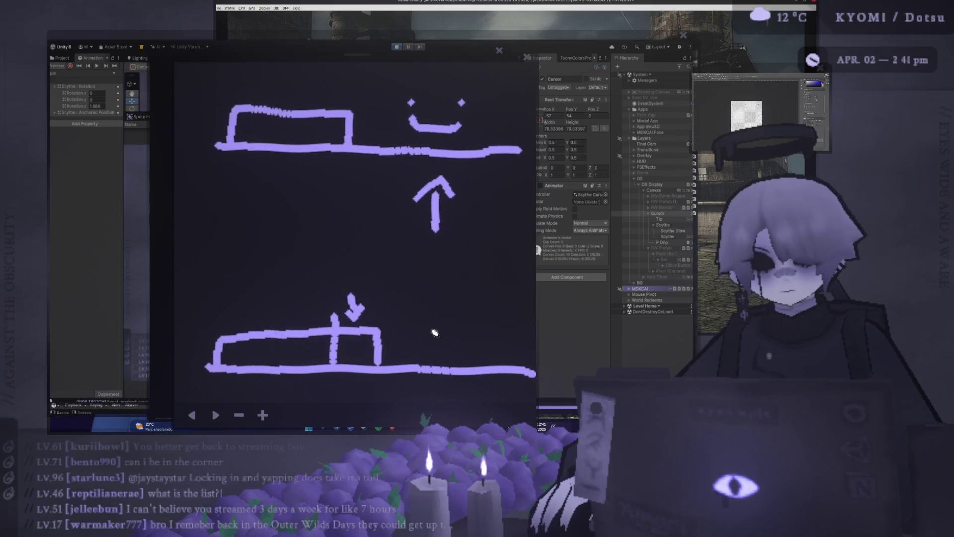
click(432, 324)
click(474, 326)
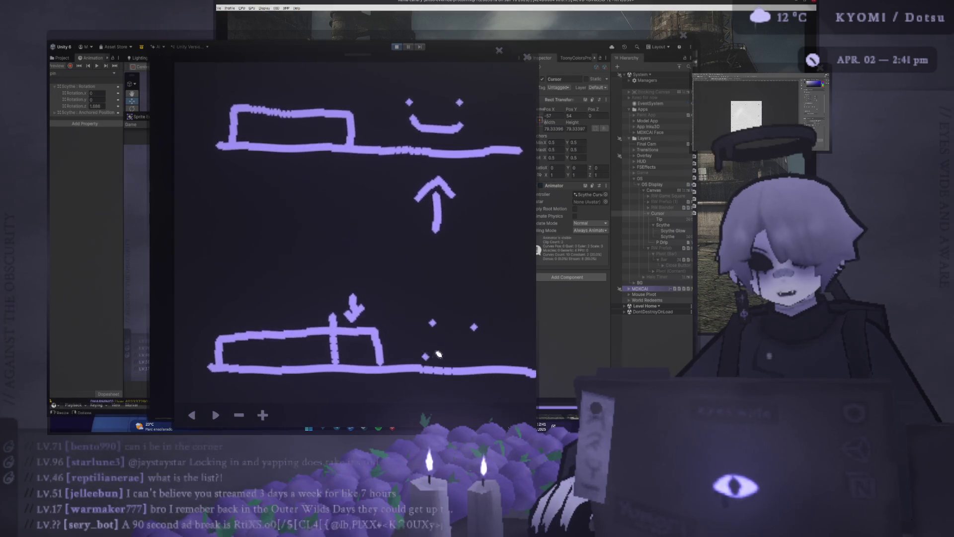
drag(478, 353, 424, 359)
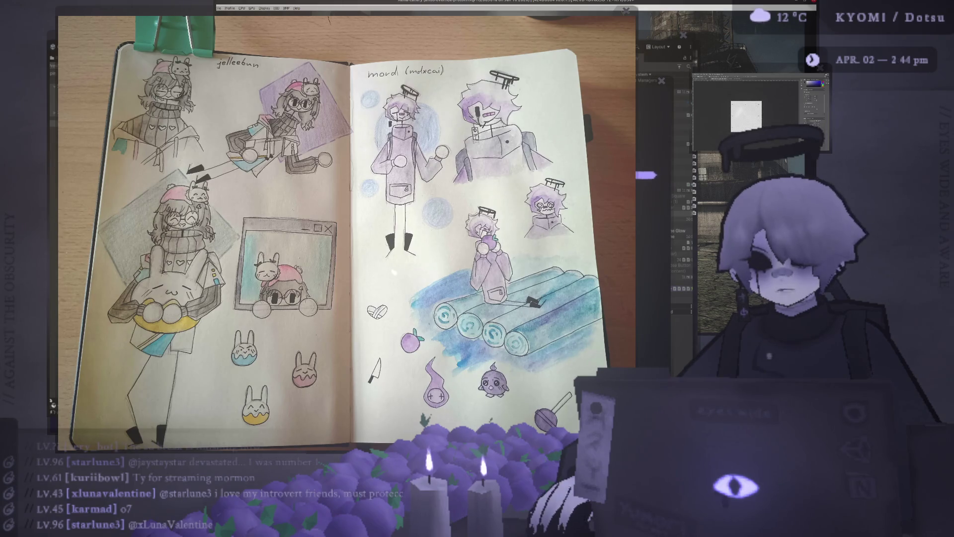
Step: Shift the sketchbook fan-art photo window left over the Unity editor
drag(436, 11, 391, 15)
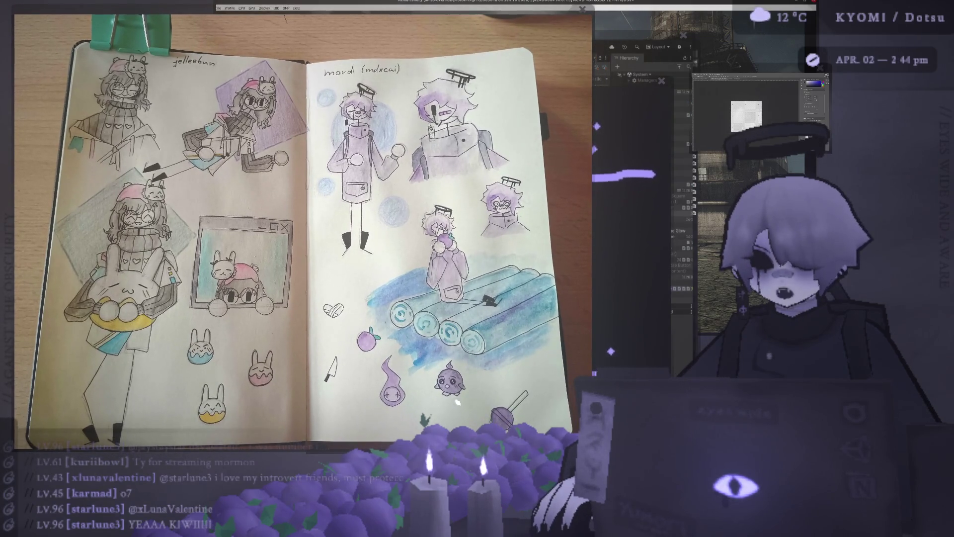